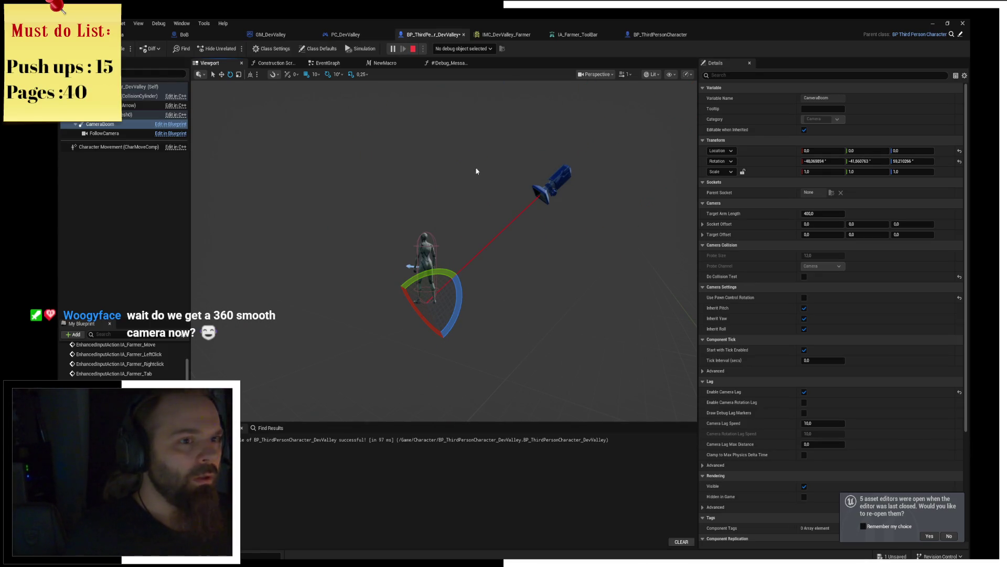
Stop the simulation, undo the last component attachment, and go back to the DevValley Blueprint viewport.
{"action": "left_click", "coordinate": [676, 34]}
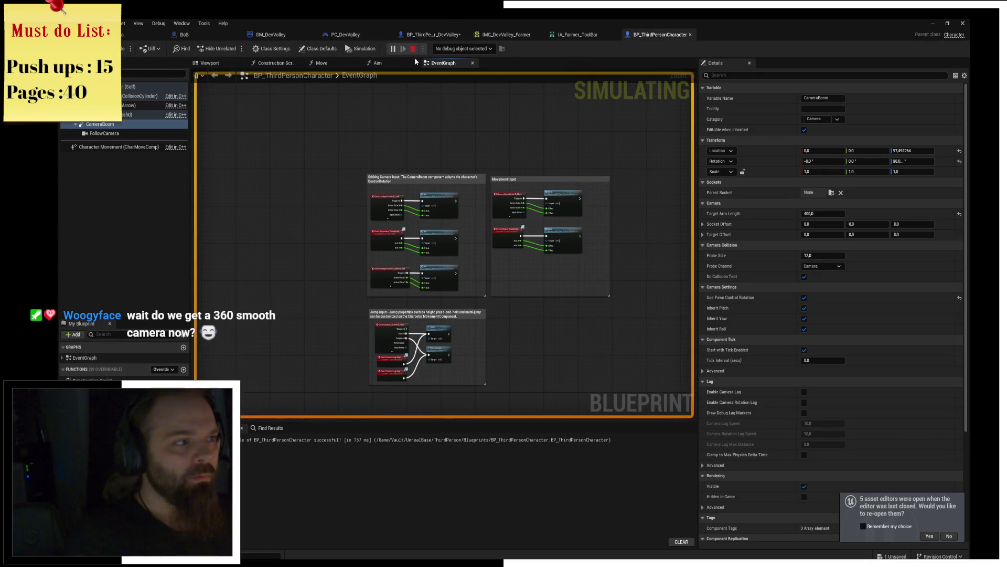
{"action": "key", "text": "Escape"}
{"action": "key", "text": "ctrl+z"}
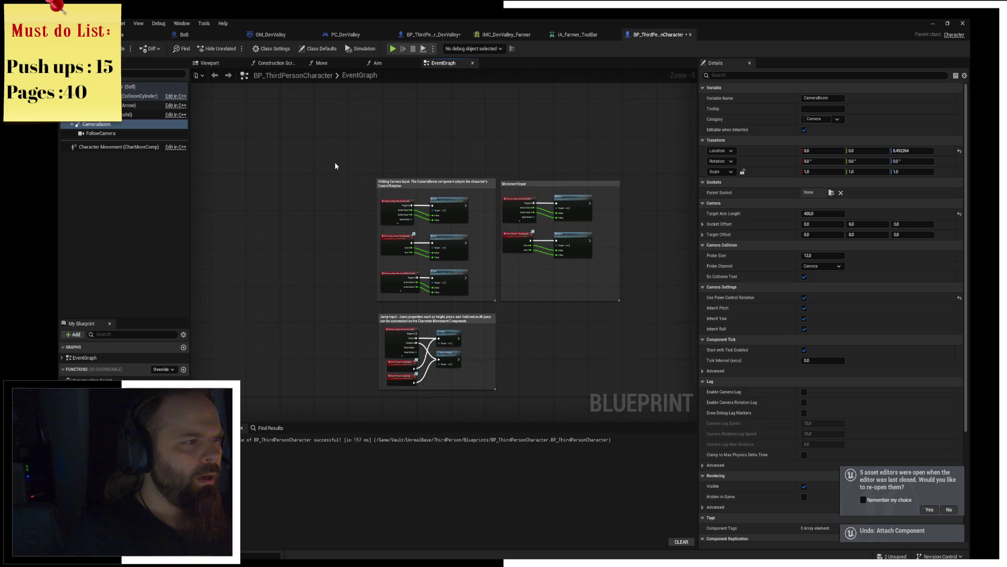
{"action": "left_click", "coordinate": [427, 35]}
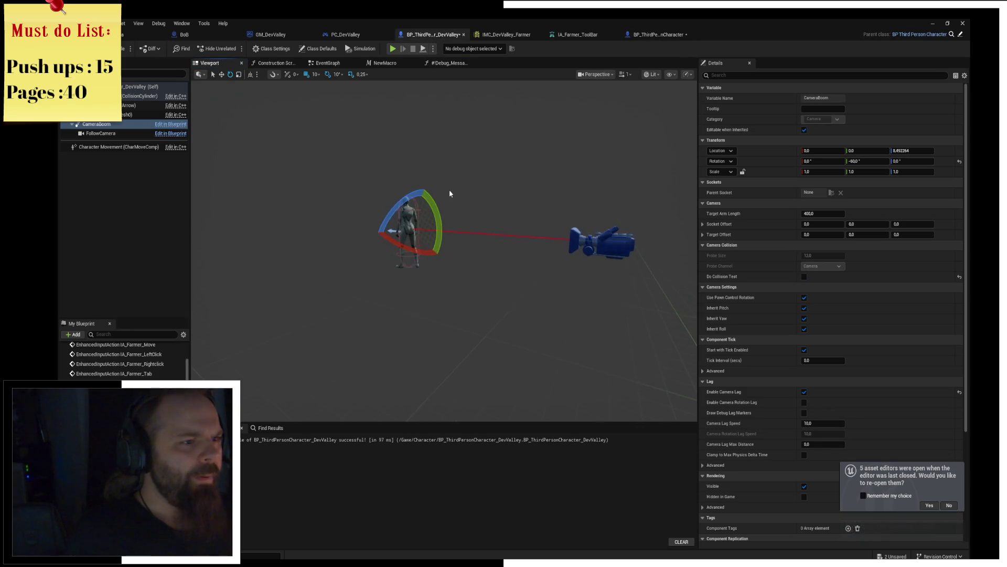
Save the Blueprint and rotate the CameraBoom to 180, -60, 180.
{"action": "key", "text": "ctrl+s"}
{"action": "left_click_drag", "start_coordinate": [449, 193], "coordinate": [546, 229]}
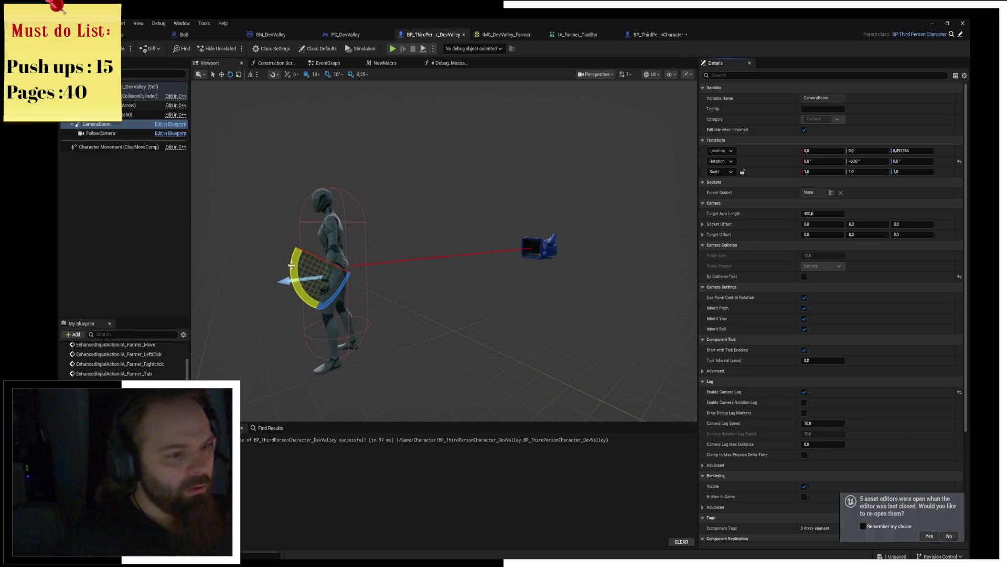
{"action": "mouse_move", "coordinate": [292, 273]}
{"action": "left_mouse_down"}
{"action": "mouse_move", "coordinate": [315, 310]}
{"action": "mouse_move", "coordinate": [362, 309]}
{"action": "mouse_move", "coordinate": [464, 216]}
{"action": "left_mouse_up"}
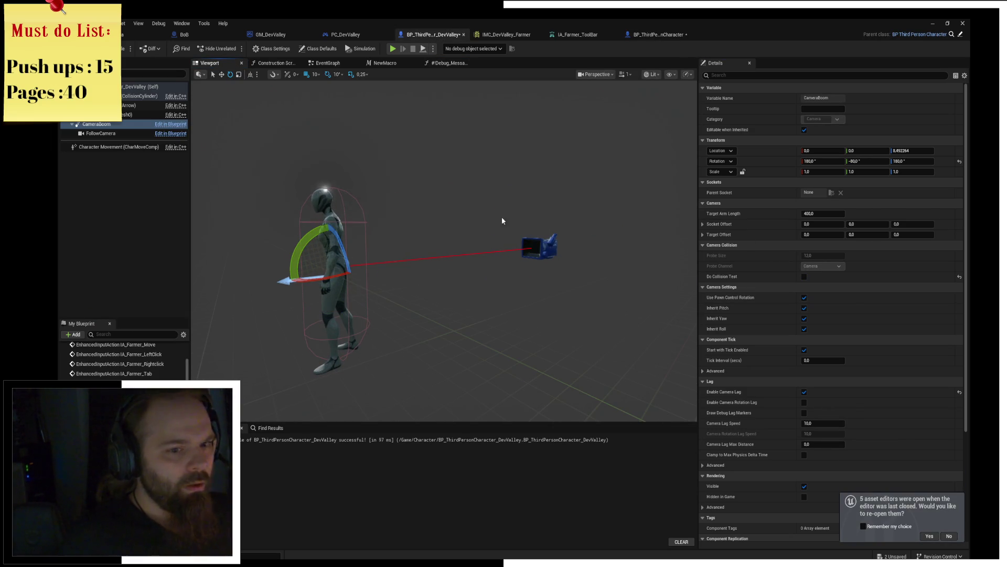
Turn off the boom's Use Pawn Control Rotation and Inherit Pitch, Yaw, Roll, and tilt its pitch to -130.
{"action": "left_click", "coordinate": [804, 297]}
{"action": "left_click", "coordinate": [804, 308]}
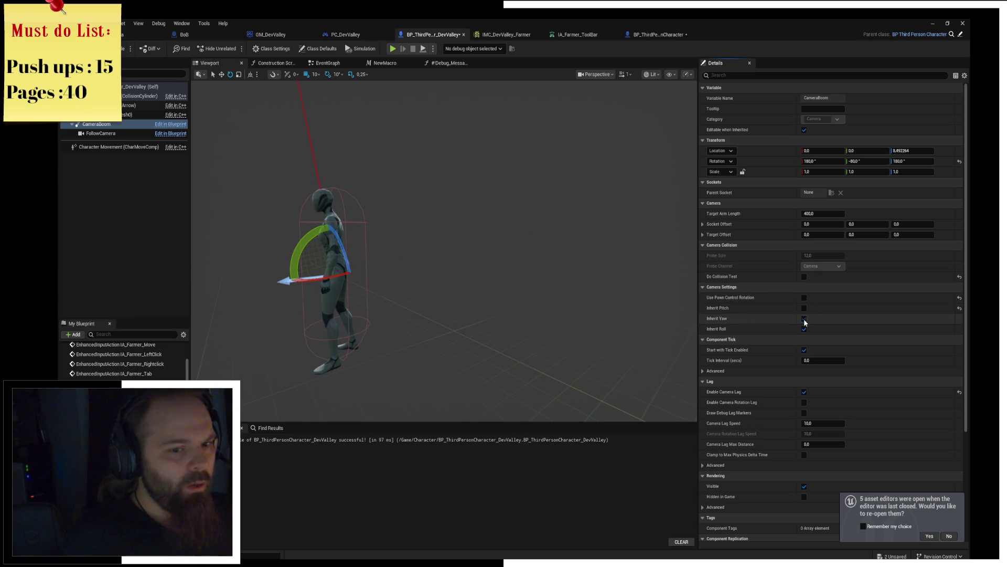
{"action": "left_click", "coordinate": [804, 318]}
{"action": "left_click", "coordinate": [805, 329]}
{"action": "mouse_move", "coordinate": [294, 262]}
{"action": "left_mouse_down"}
{"action": "mouse_move", "coordinate": [315, 315]}
{"action": "mouse_move", "coordinate": [307, 304]}
{"action": "left_mouse_up"}
Play-test the character running forward and back and dodge-rolling, then close the preview.
{"action": "left_click", "coordinate": [392, 49]}
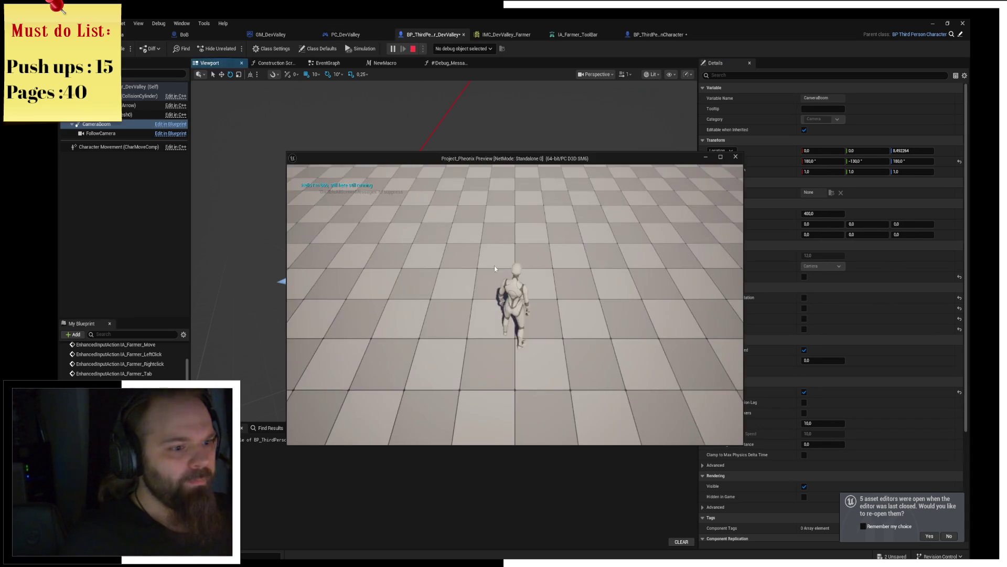
{"action": "key", "text": "w"}
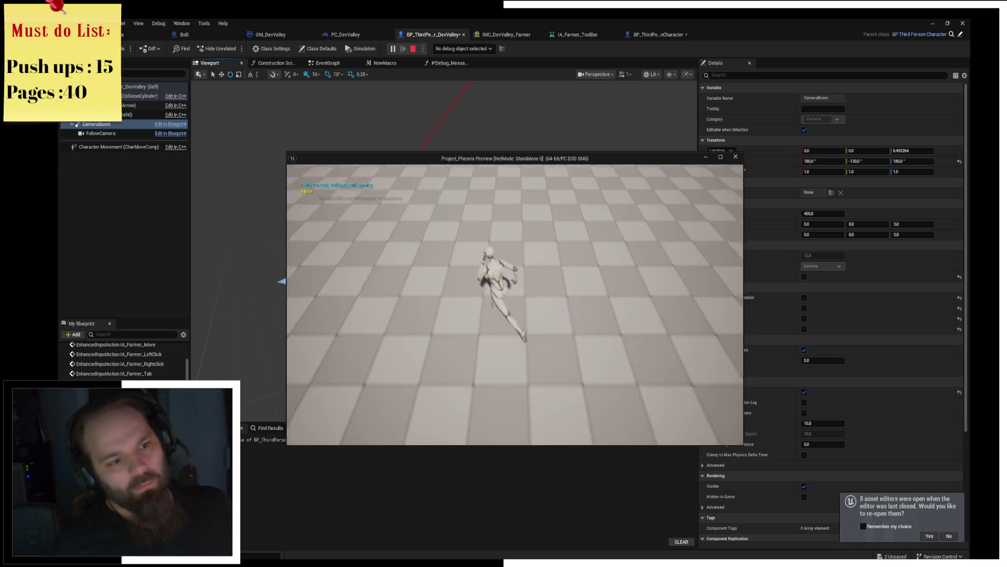
{"action": "key", "text": "space"}
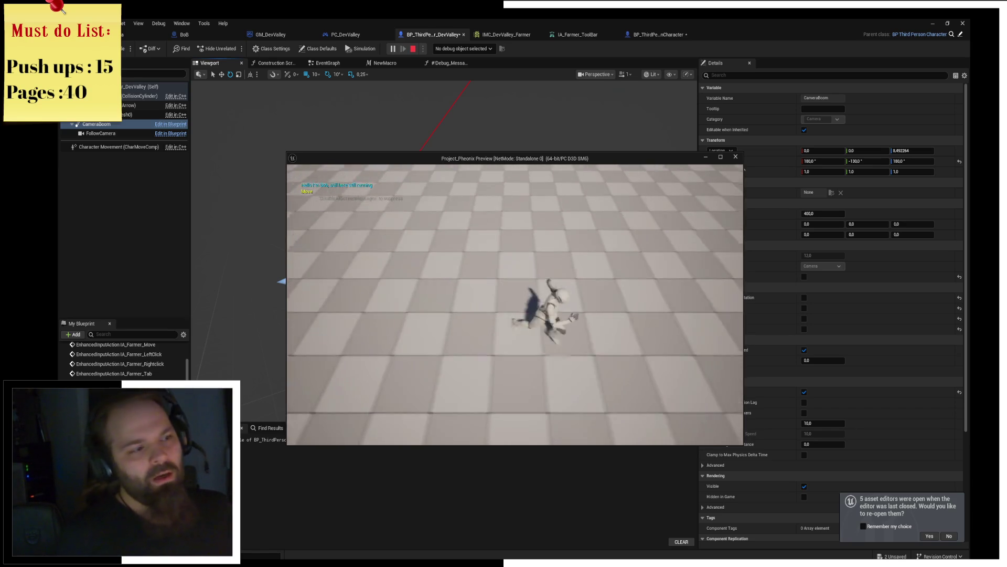
{"action": "key", "text": "s"}
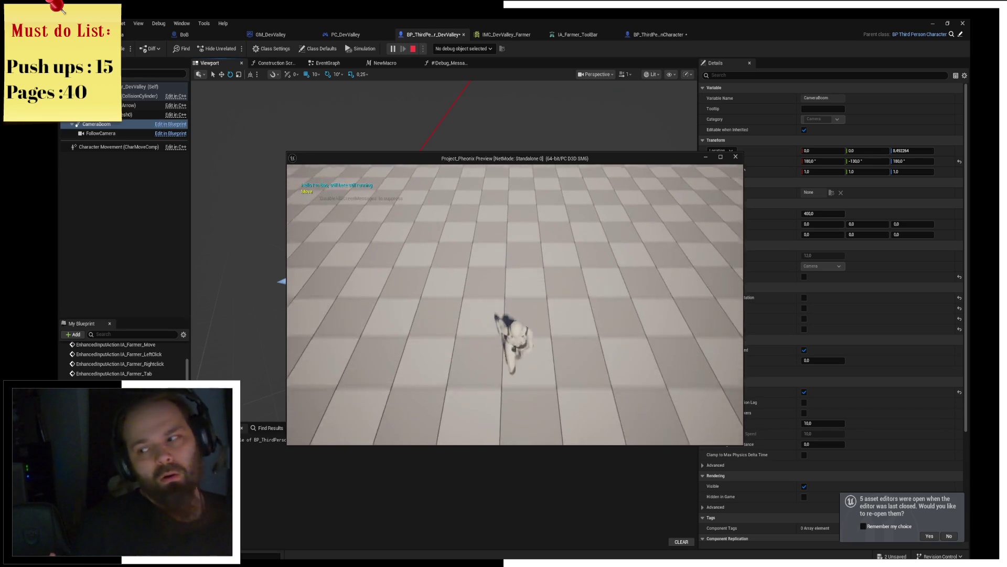
{"action": "key", "text": "w"}
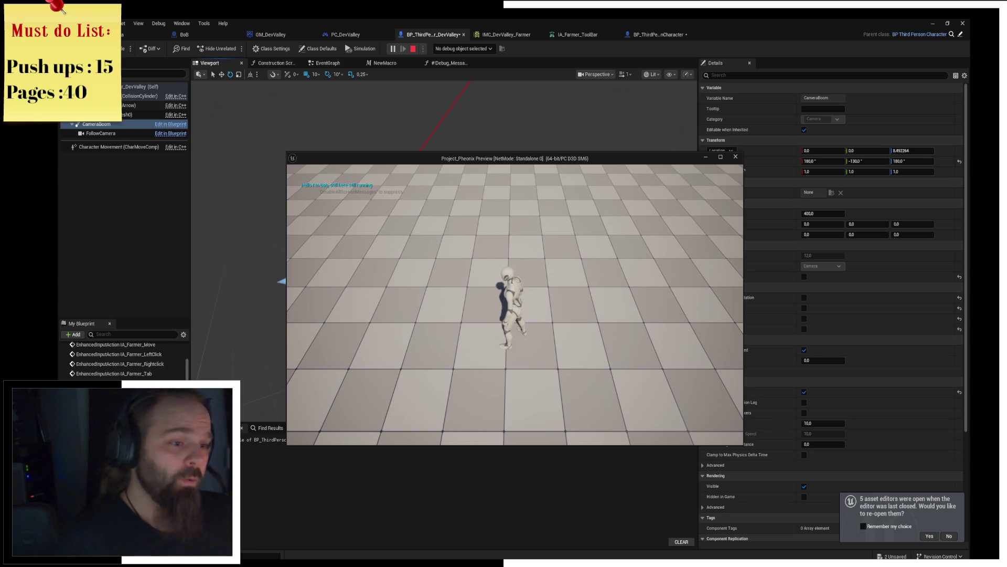
{"action": "key", "text": "w"}
{"action": "key", "text": "Escape"}
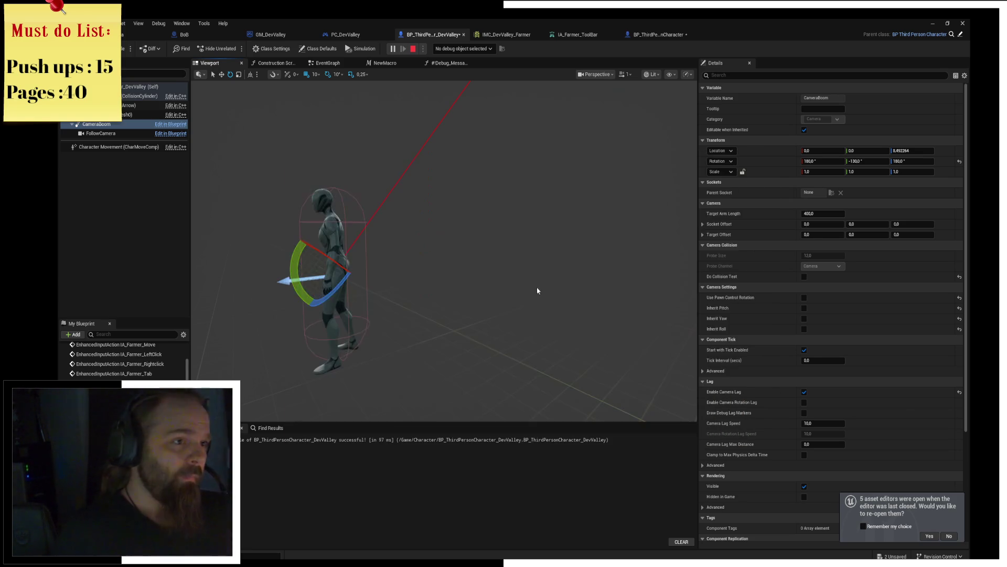
End the session, save the Blueprint, and play-test running forward again before closing the preview.
{"action": "left_click", "coordinate": [413, 49]}
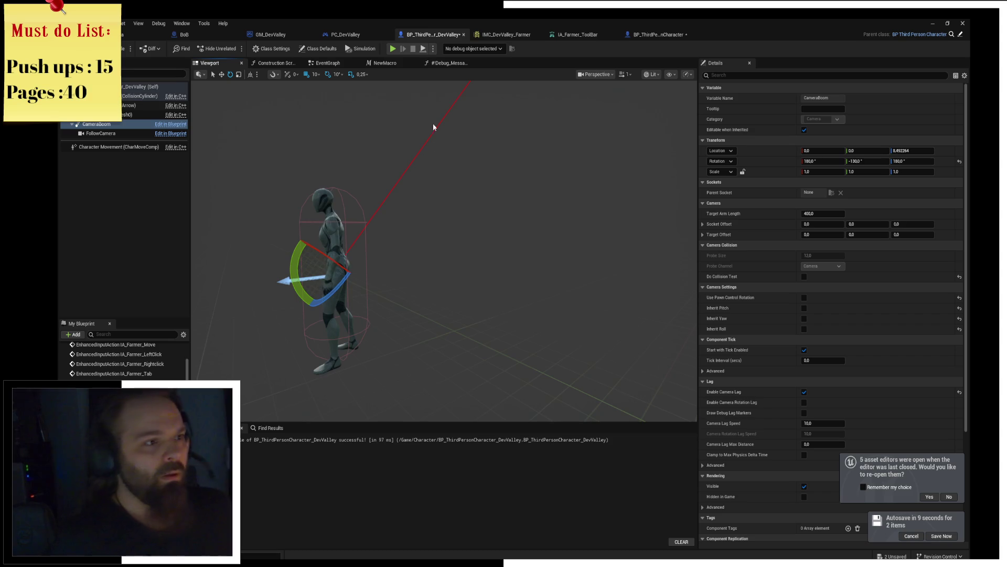
{"action": "key", "text": "ctrl+s"}
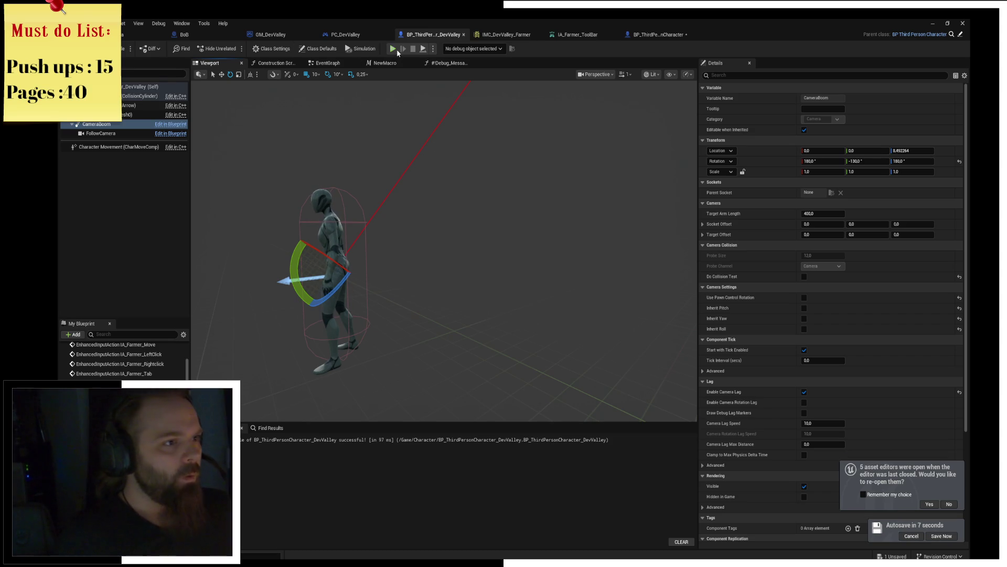
{"action": "left_click", "coordinate": [393, 49]}
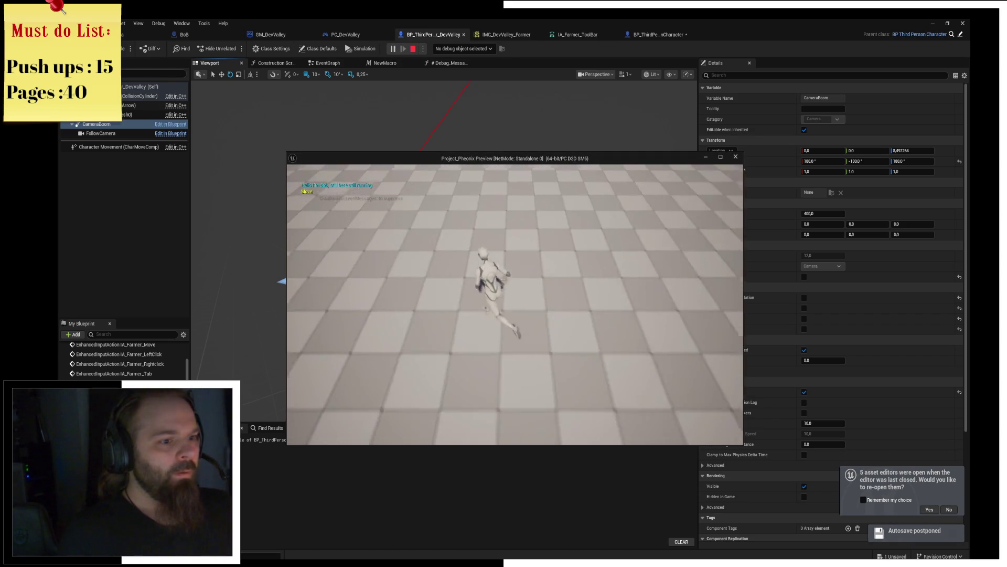
{"action": "key", "text": "w"}
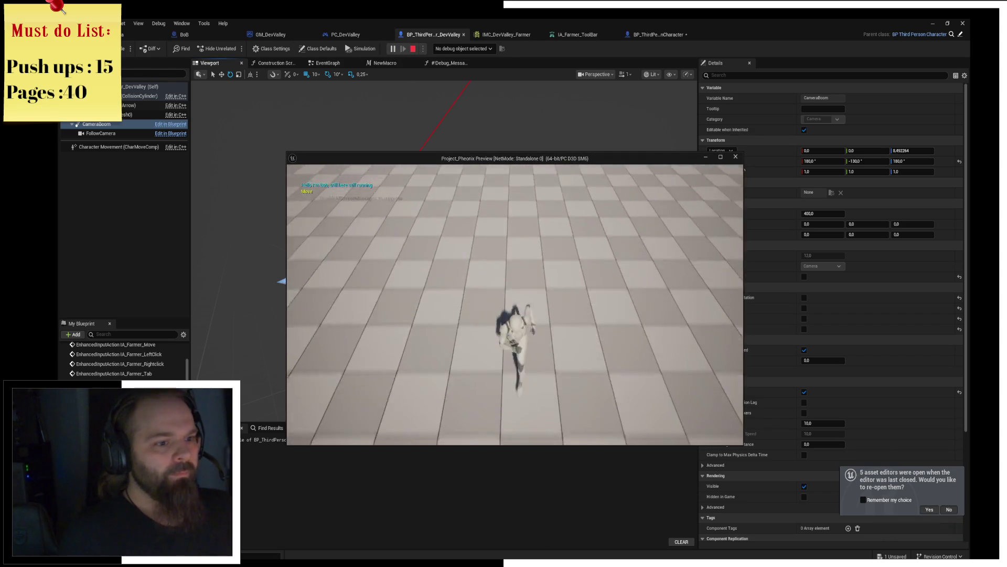
{"action": "key", "text": "Escape"}
Set the CameraBoom's Target Arm Length to 650 in Details.
{"action": "scroll", "coordinate": [482, 214], "scroll_direction": "down", "scroll_amount": 5}
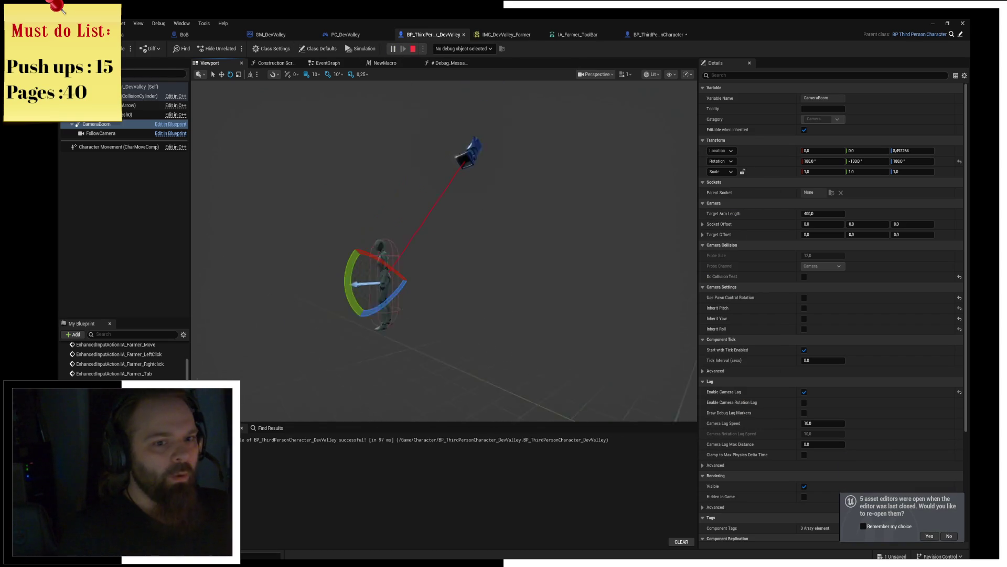
{"action": "type", "text": "65"}
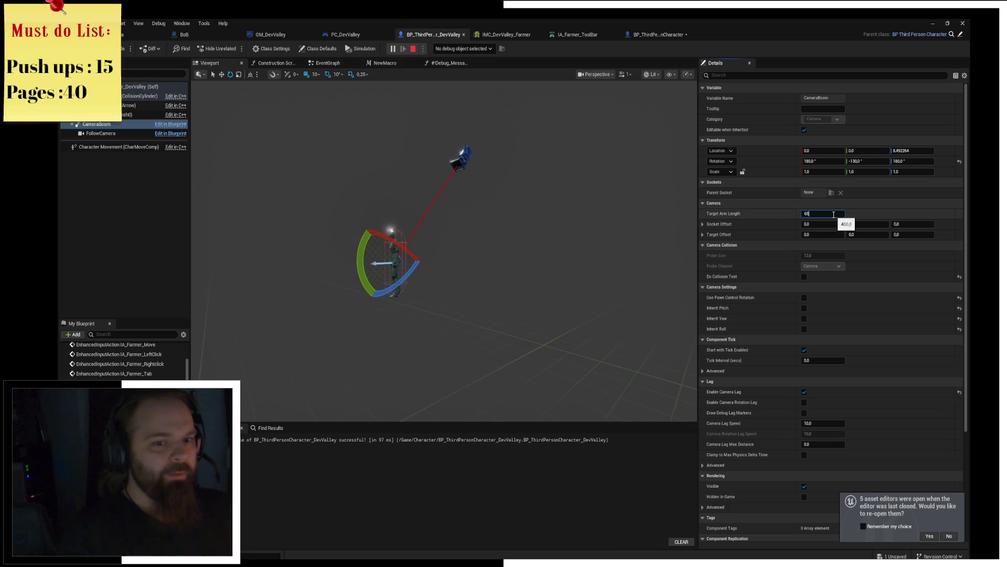
{"action": "key", "text": "Return"}
{"action": "left_click", "coordinate": [834, 215]}
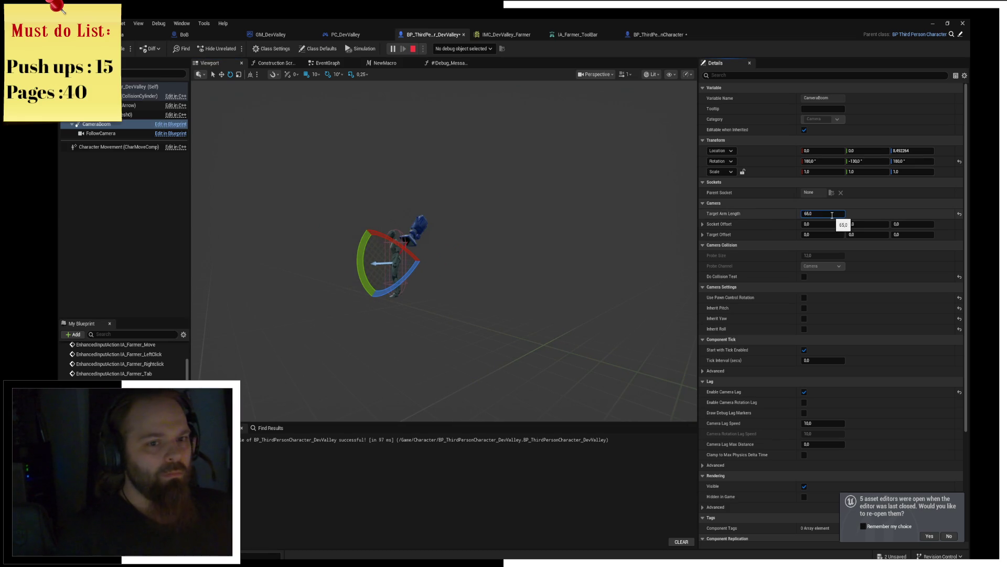
{"action": "type", "text": "650"}
{"action": "key", "text": "Return"}
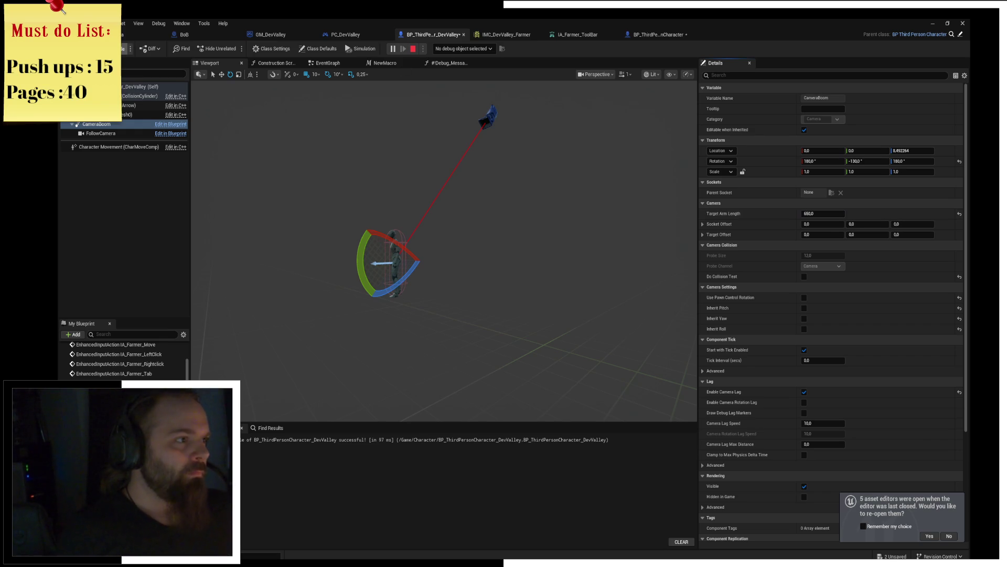
Recompile the Blueprint and close the running game preview and play session.
{"action": "left_click", "coordinate": [113, 48]}
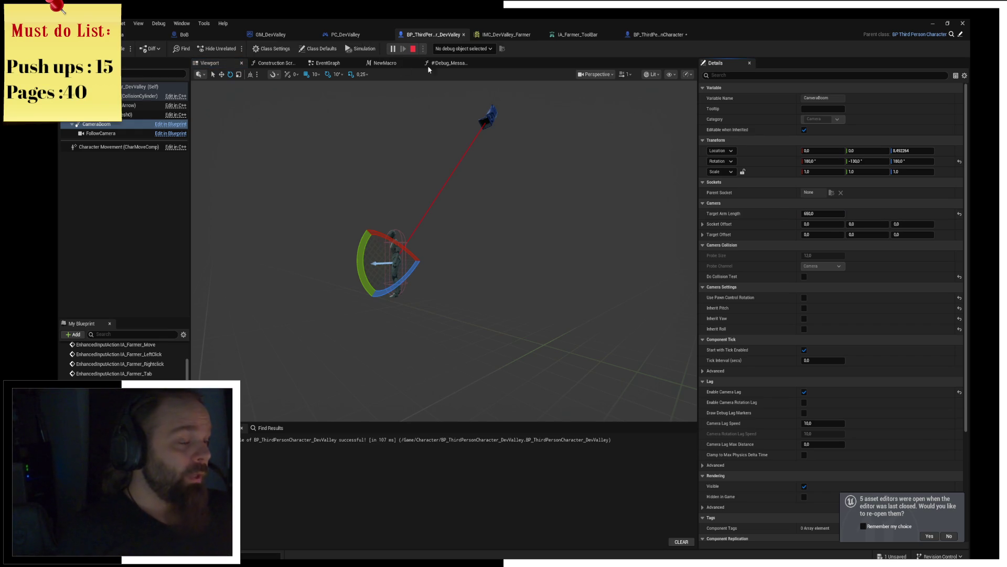
{"action": "key", "text": "Escape"}
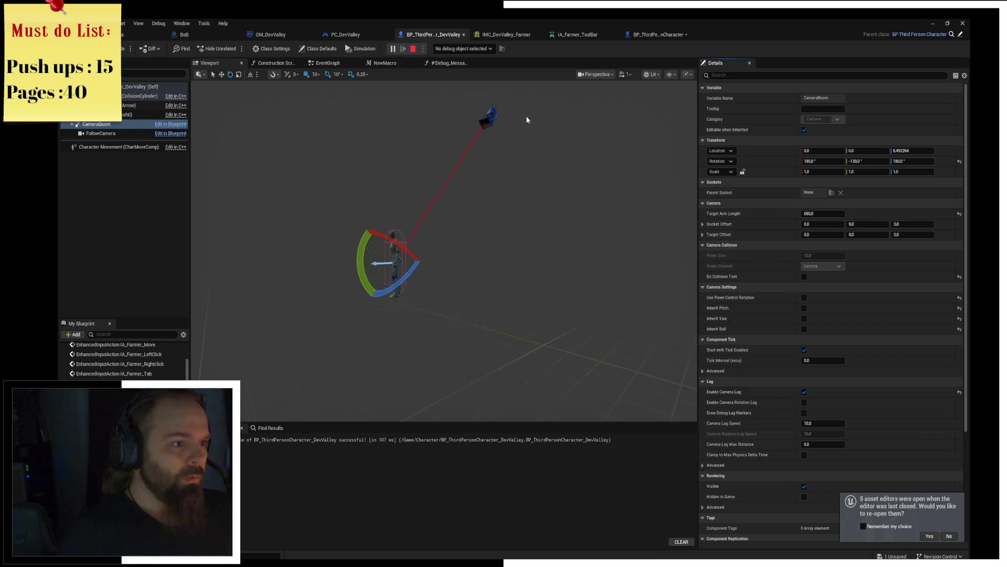
{"action": "left_click", "coordinate": [417, 49]}
Play-test the longer arm length by running forward, then close the preview and stop the session.
{"action": "left_click", "coordinate": [394, 49]}
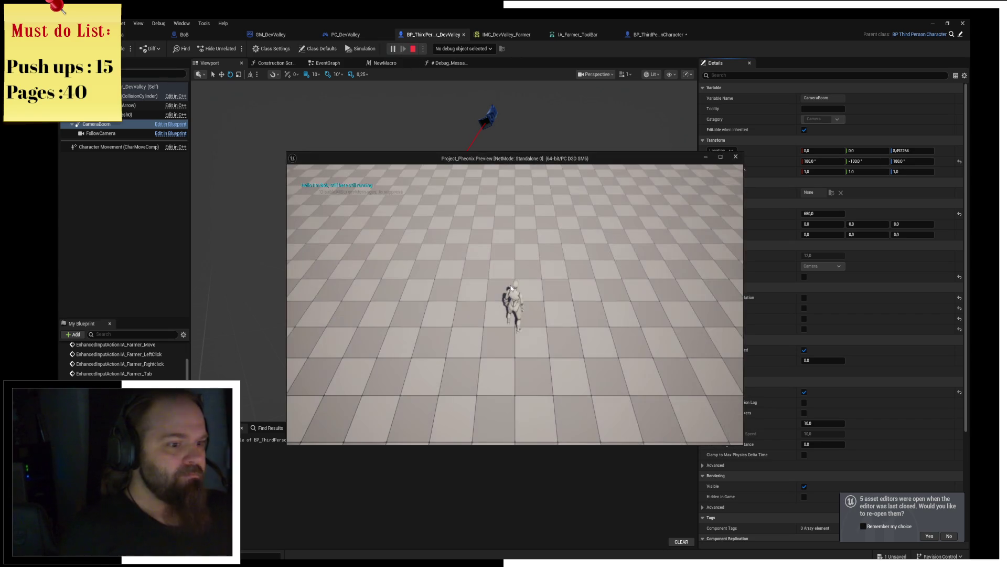
{"action": "key", "text": "w"}
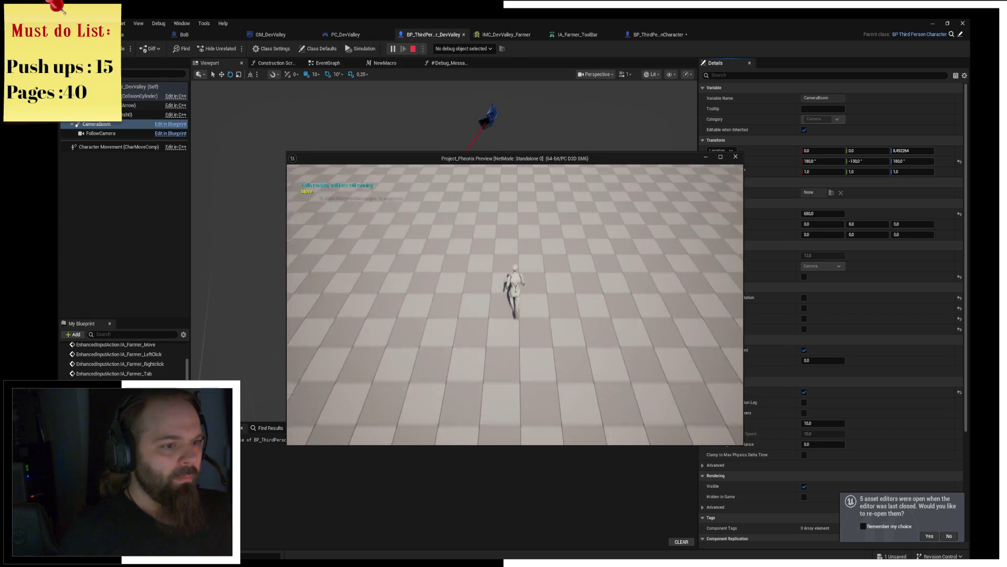
{"action": "key", "text": "Escape"}
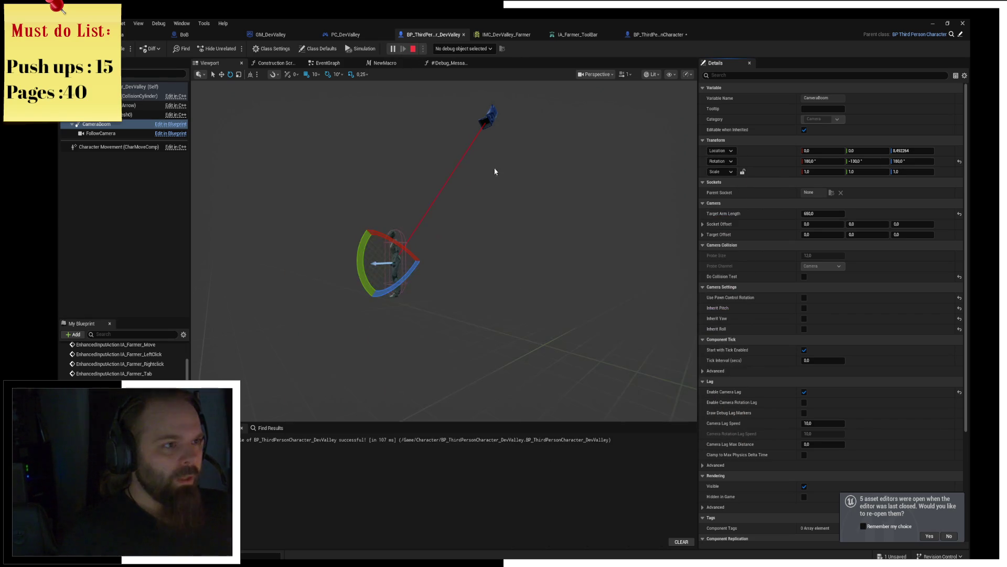
{"action": "left_click", "coordinate": [413, 49]}
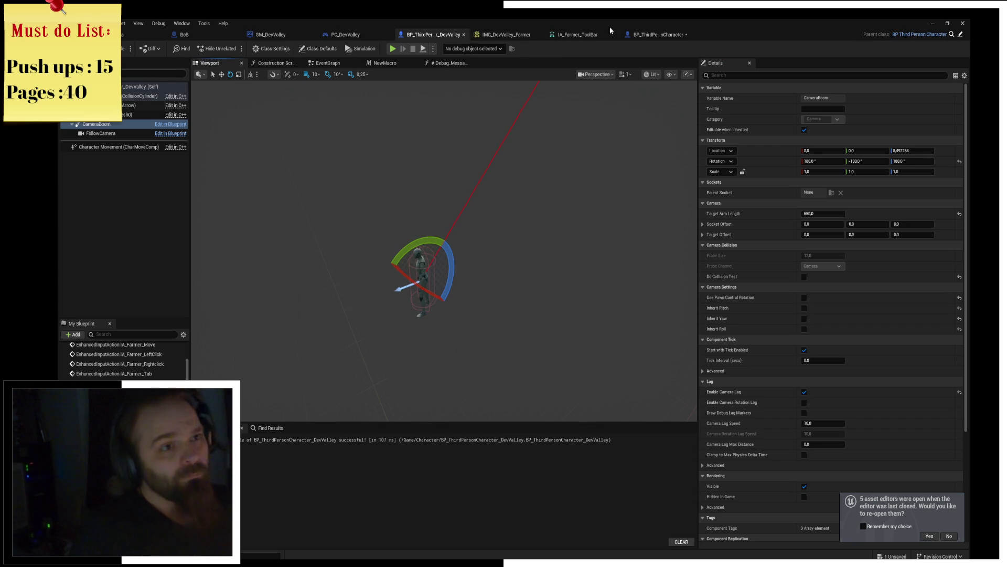
Save all, inspect the template BP_ThirdPersonCharacter's input event nodes, then close it and return to DevValley.
{"action": "left_click", "coordinate": [656, 34]}
{"action": "key", "text": "ctrl+s"}
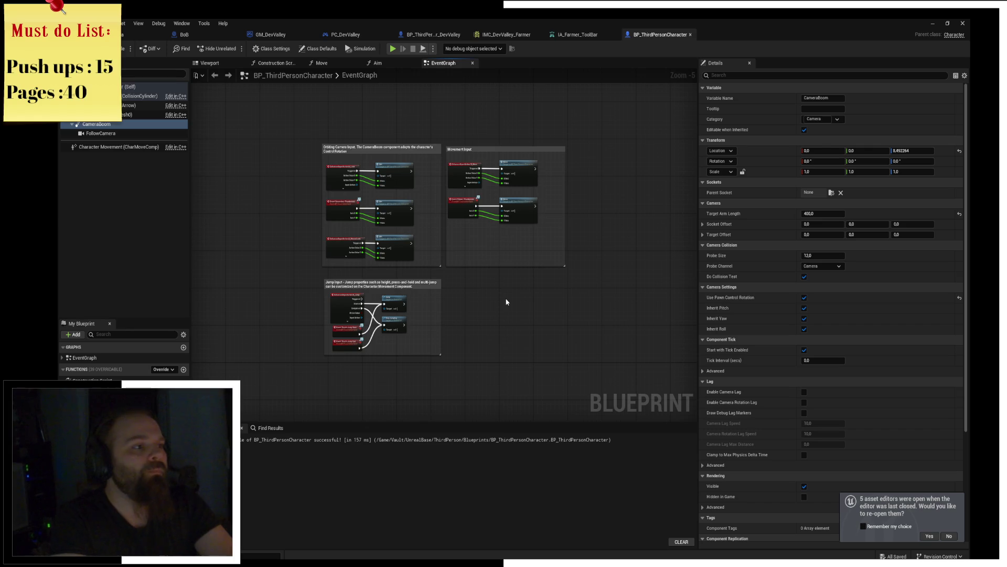
{"action": "left_click_drag", "start_coordinate": [506, 301], "coordinate": [535, 249]}
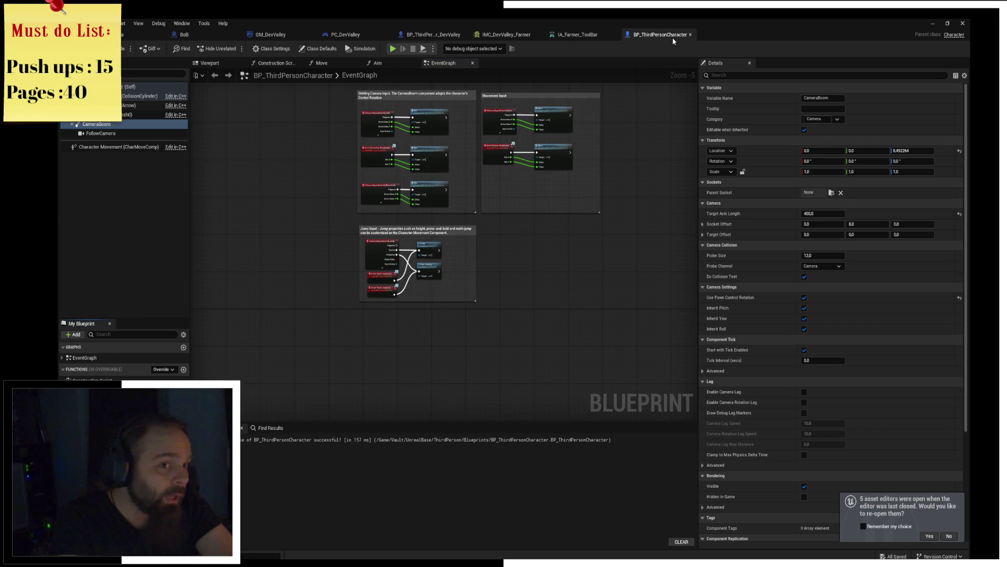
{"action": "left_click", "coordinate": [690, 35]}
{"action": "left_click", "coordinate": [420, 39]}
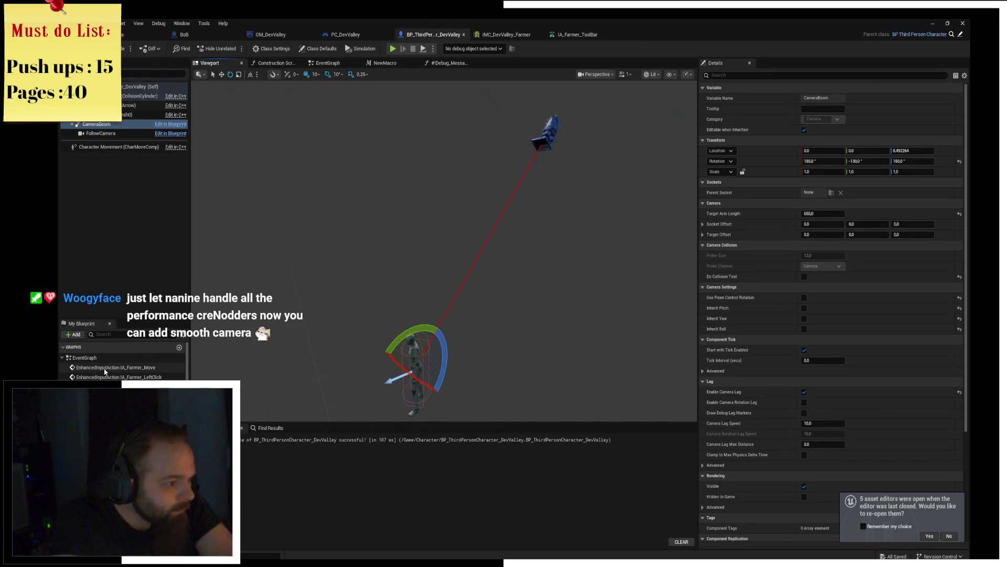
Add a new graph named Controls to the Blueprint.
{"action": "left_click", "coordinate": [89, 366]}
{"action": "left_click", "coordinate": [179, 347]}
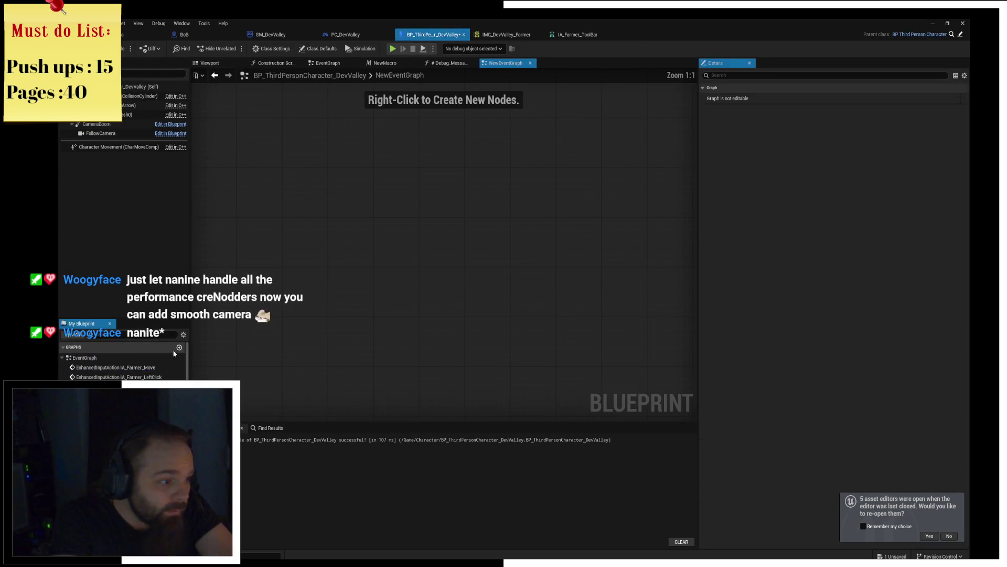
{"action": "type", "text": "Controls"}
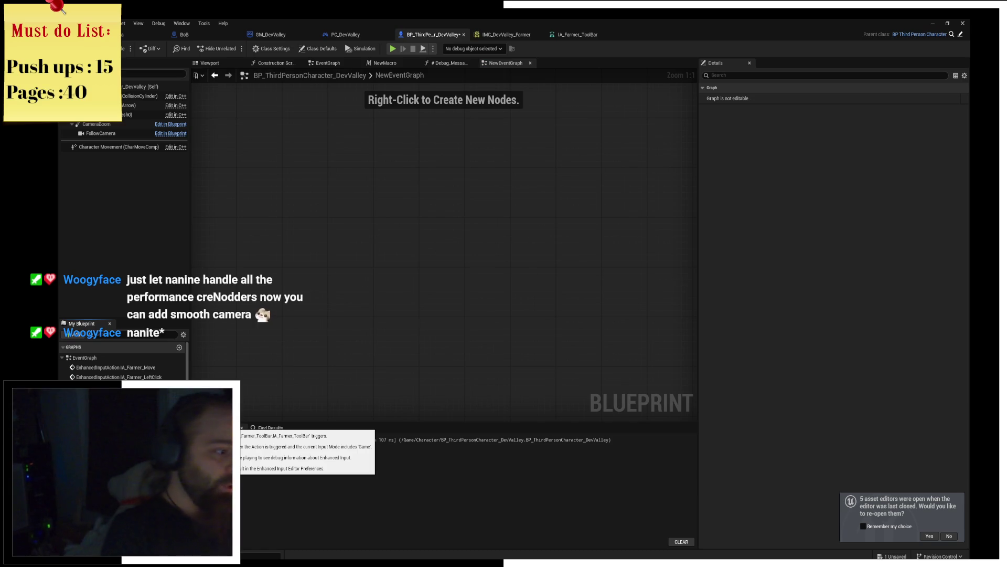
{"action": "key", "text": "Return"}
Cut all the input event nodes, from IA_Farmer_Move onward, out of the EventGraph.
{"action": "left_click", "coordinate": [107, 367]}
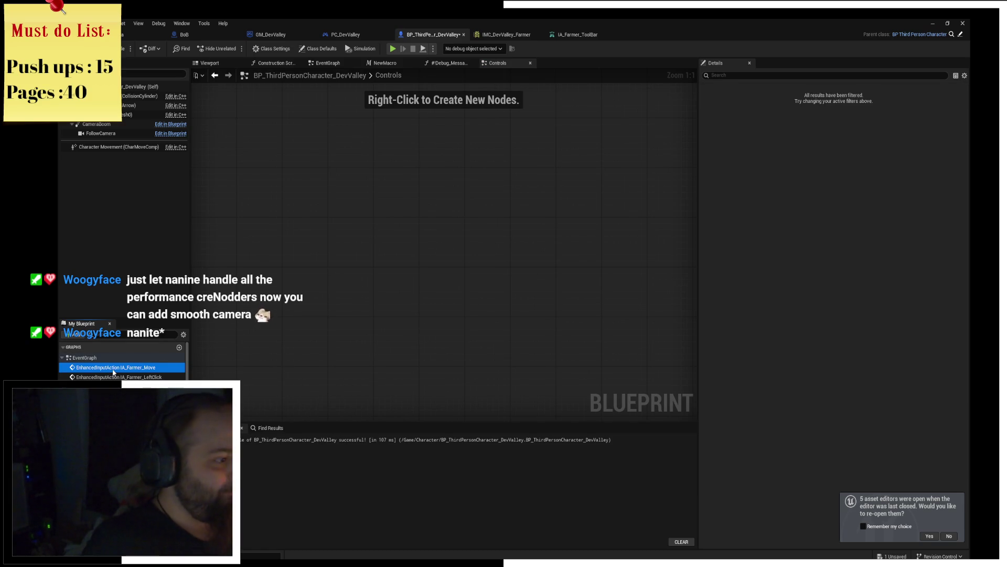
{"action": "double_click", "coordinate": [157, 368]}
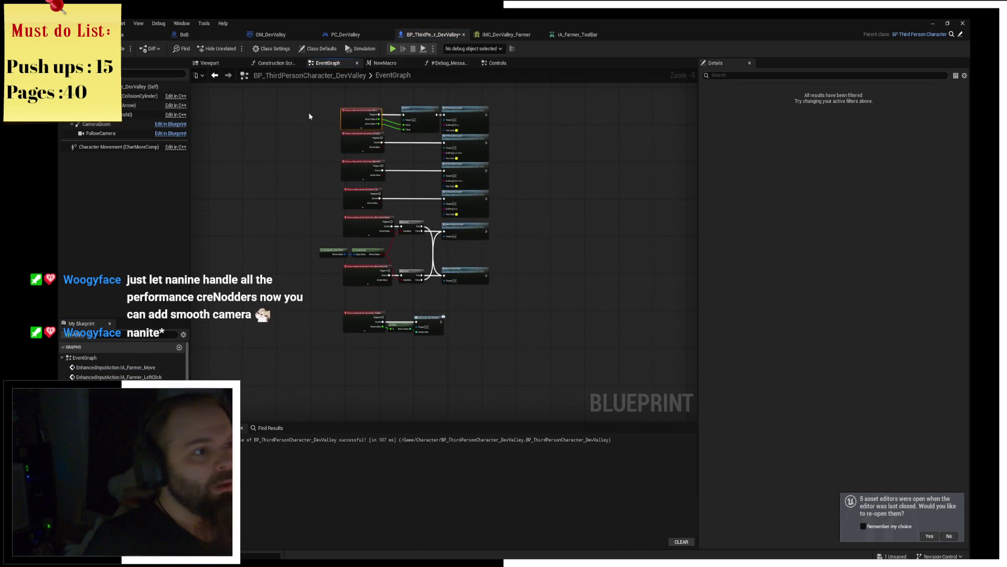
{"action": "left_click_drag", "start_coordinate": [309, 111], "coordinate": [540, 361]}
{"action": "key", "text": "ctrl+x"}
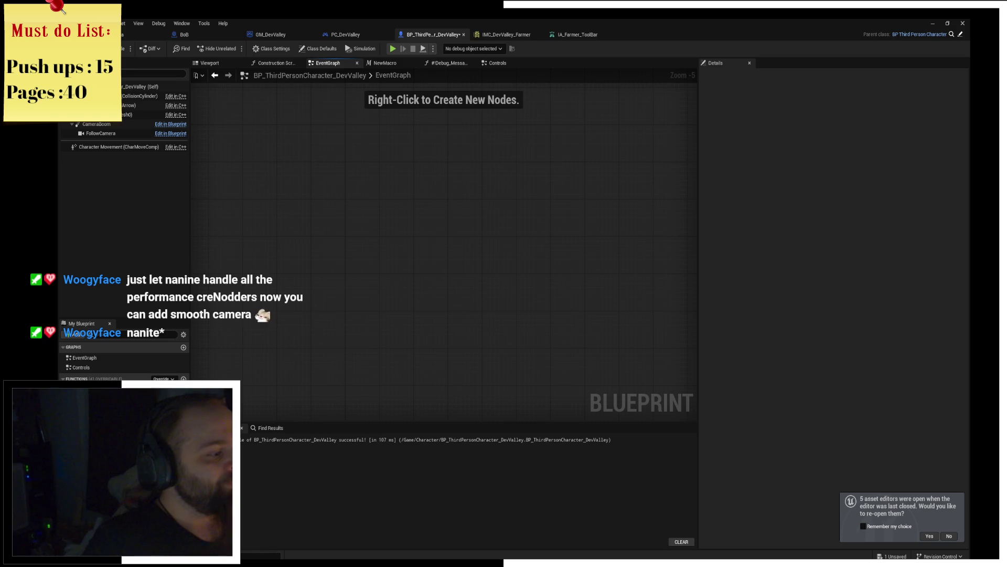
Paste the input event nodes into the Controls graph and select the IA_Farmer_ToolBar event.
{"action": "double_click", "coordinate": [83, 367]}
{"action": "key", "text": "ctrl+v"}
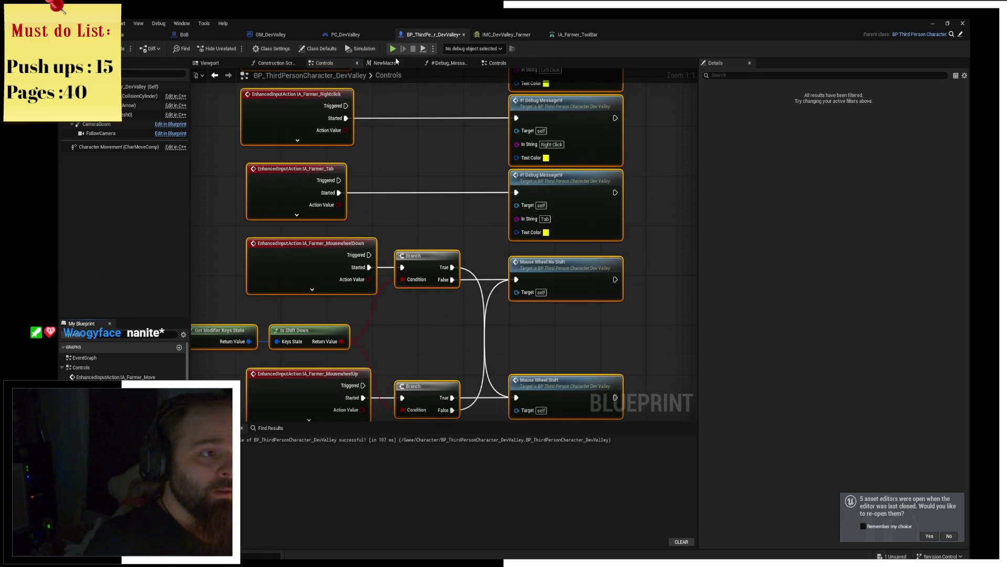
{"action": "scroll", "coordinate": [477, 241], "scroll_direction": "down", "scroll_amount": 2}
{"action": "left_click", "coordinate": [96, 359]}
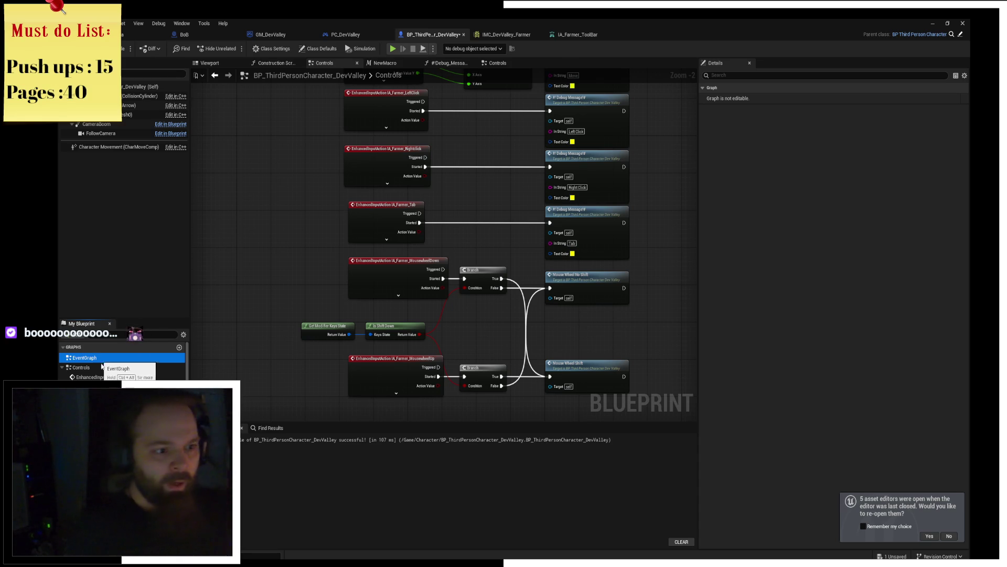
{"action": "mouse_move", "coordinate": [475, 302]}
{"action": "left_mouse_down"}
{"action": "mouse_move", "coordinate": [420, 315]}
{"action": "mouse_move", "coordinate": [404, 299]}
{"action": "mouse_move", "coordinate": [391, 115]}
{"action": "left_mouse_up"}
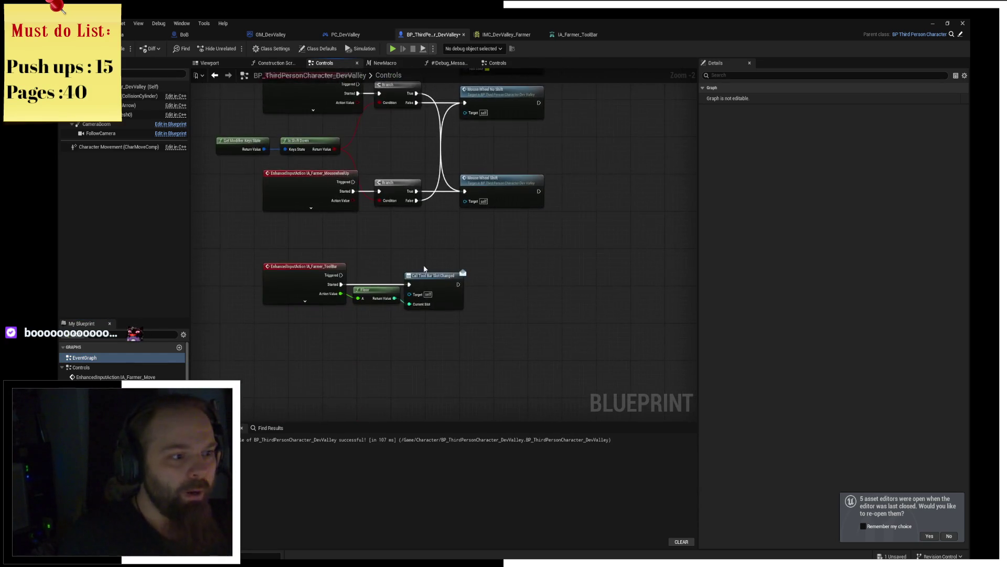
{"action": "scroll", "coordinate": [437, 264], "scroll_direction": "up", "scroll_amount": 2}
{"action": "left_click", "coordinate": [375, 271]}
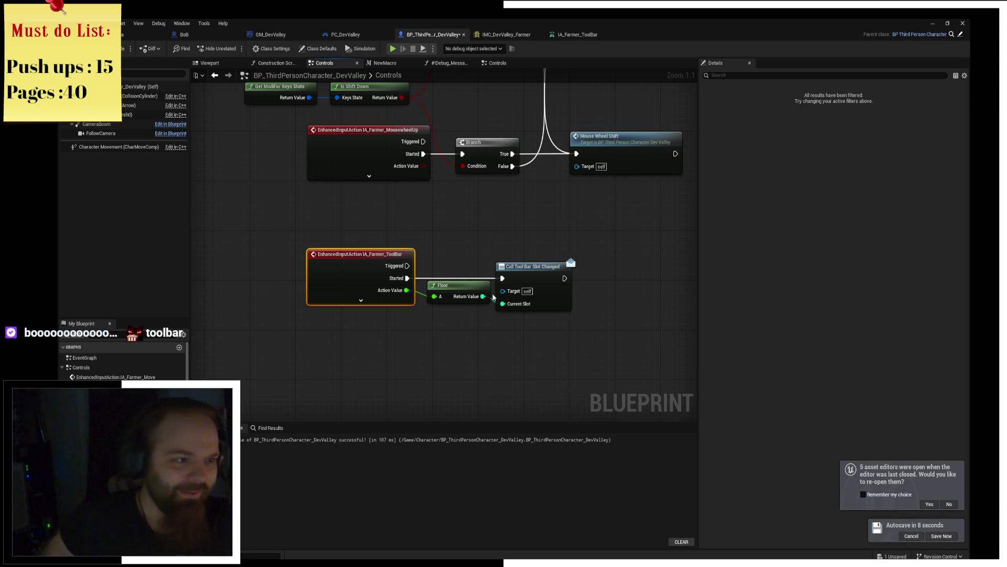
{"action": "left_click", "coordinate": [504, 34]}
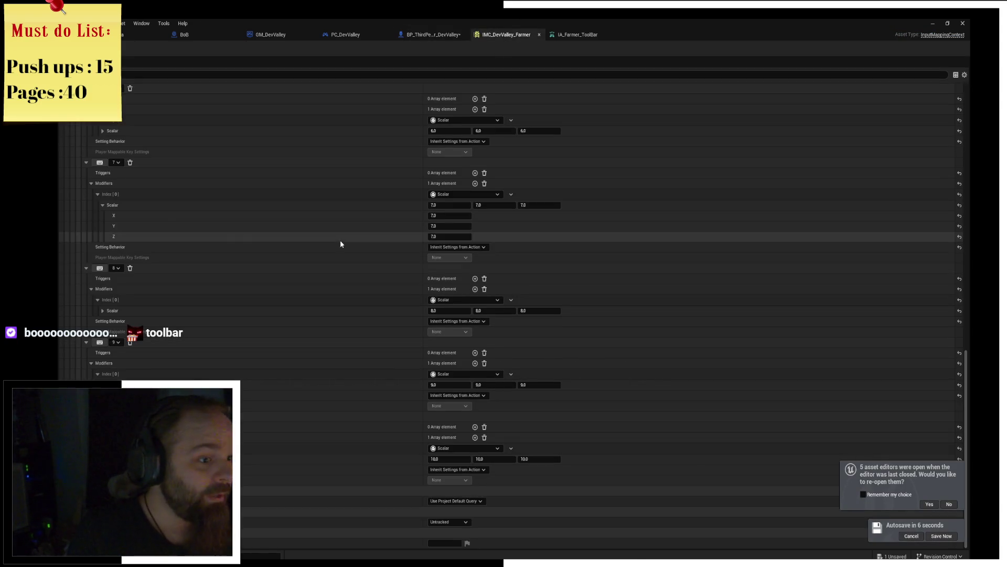
{"action": "scroll", "coordinate": [110, 191], "scroll_direction": "up", "scroll_amount": 2}
{"action": "scroll", "coordinate": [110, 191], "scroll_direction": "up", "scroll_amount": 10}
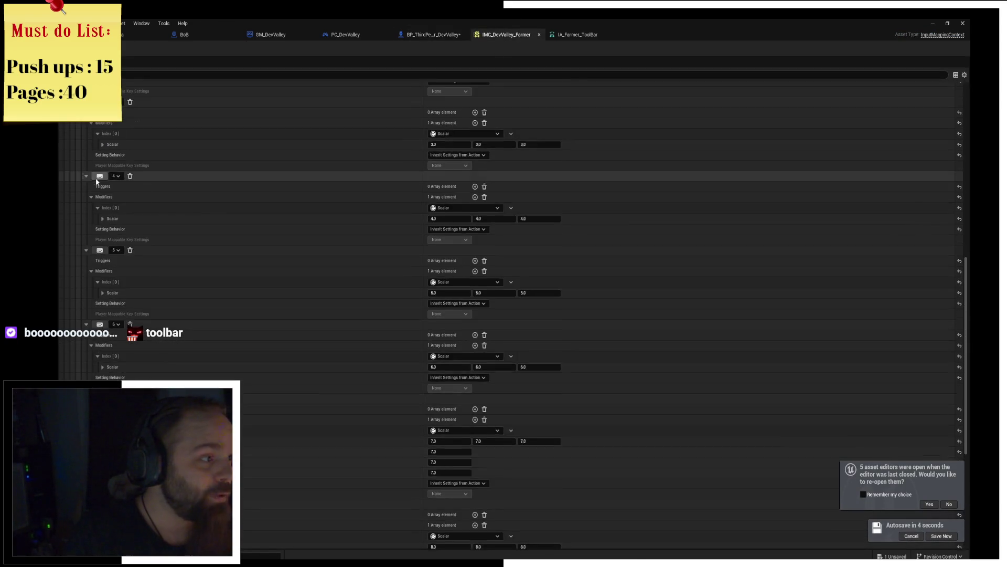
{"action": "scroll", "coordinate": [89, 151], "scroll_direction": "up", "scroll_amount": 2}
{"action": "left_click", "coordinate": [87, 165]}
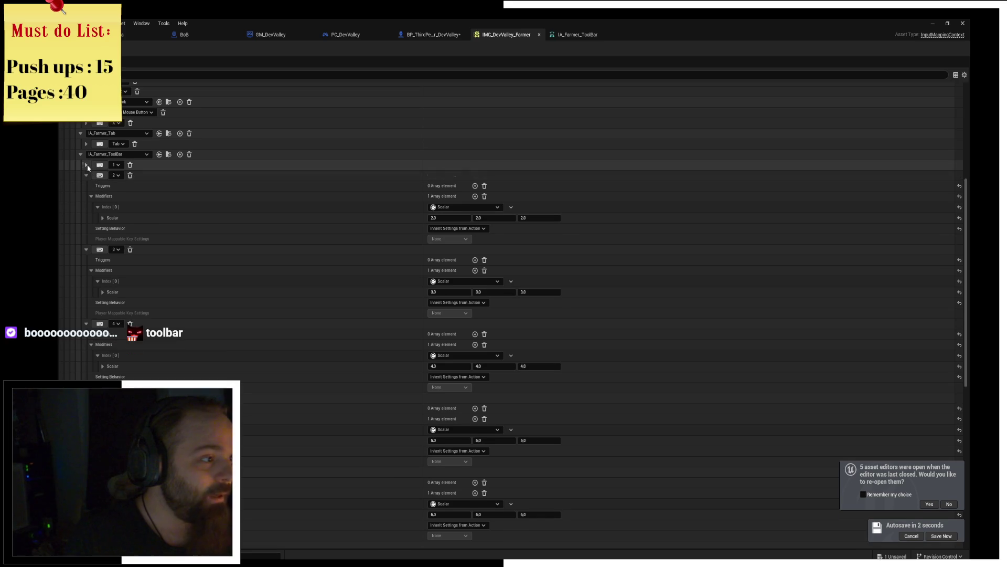
{"action": "left_click", "coordinate": [86, 175]}
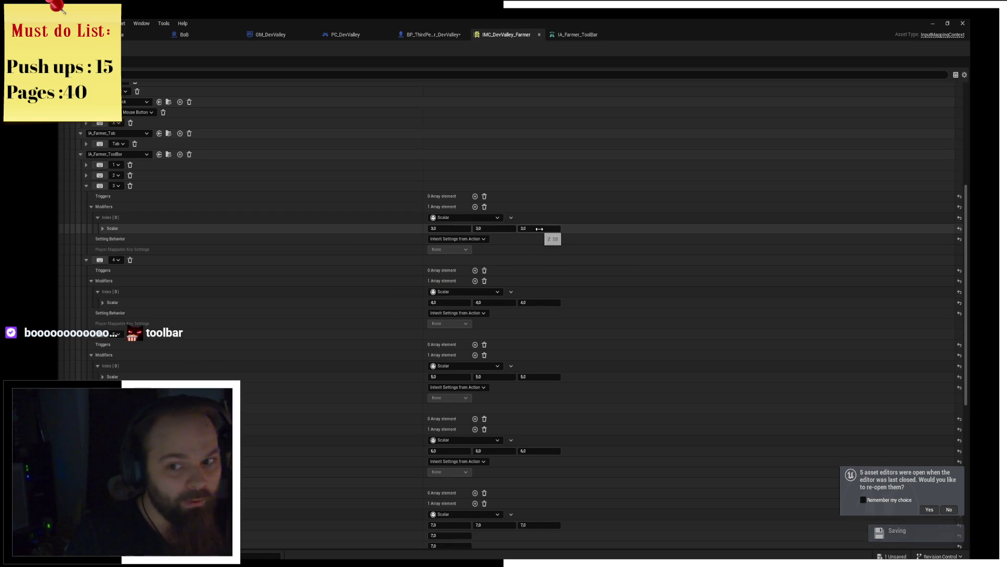
{"action": "left_click", "coordinate": [577, 34]}
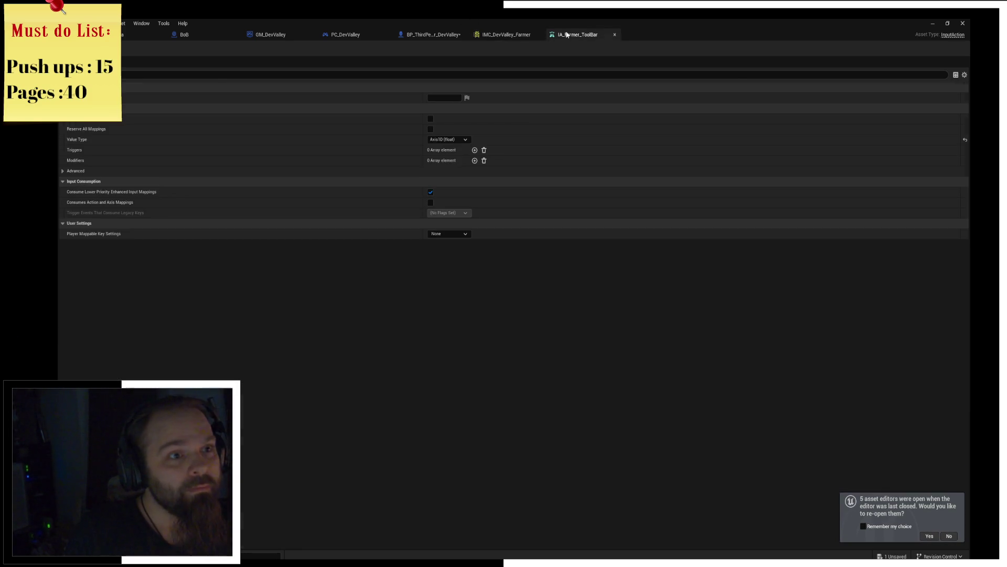
{"action": "left_click", "coordinate": [415, 34]}
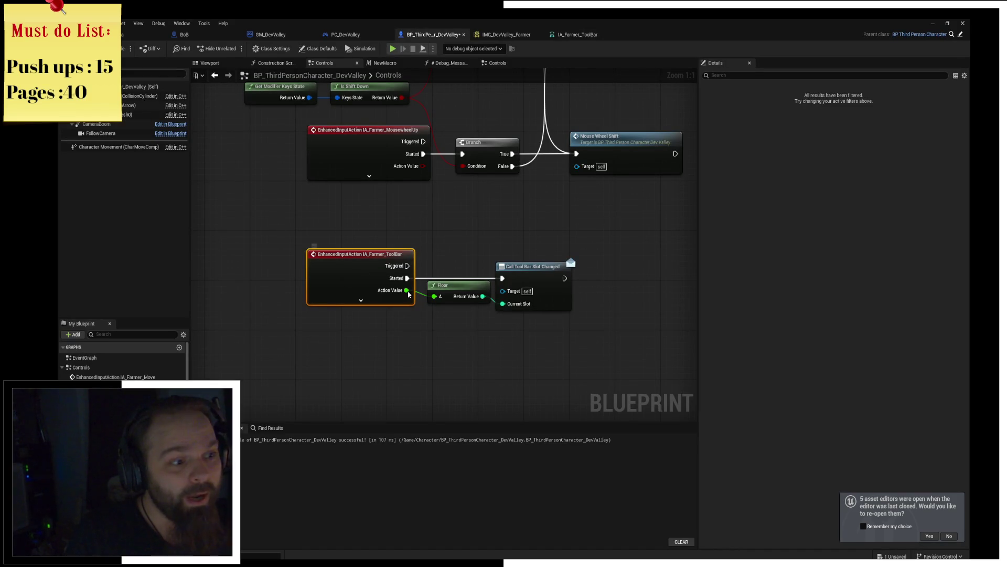
Start a play test and press toolbar slot 1 to hit the IA_Farmer_ToolBar breakpoint.
{"action": "left_click", "coordinate": [533, 278]}
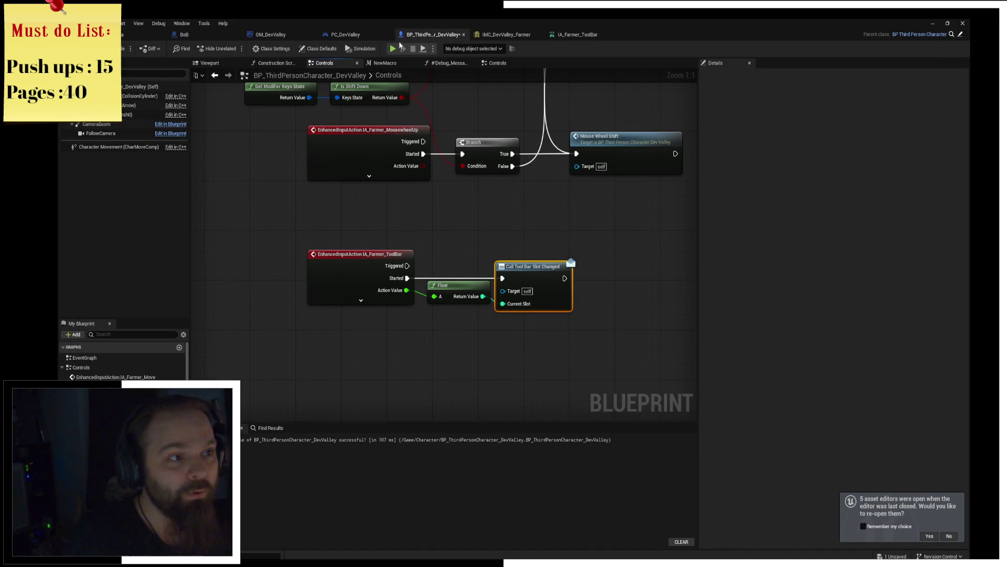
{"action": "left_click", "coordinate": [392, 49]}
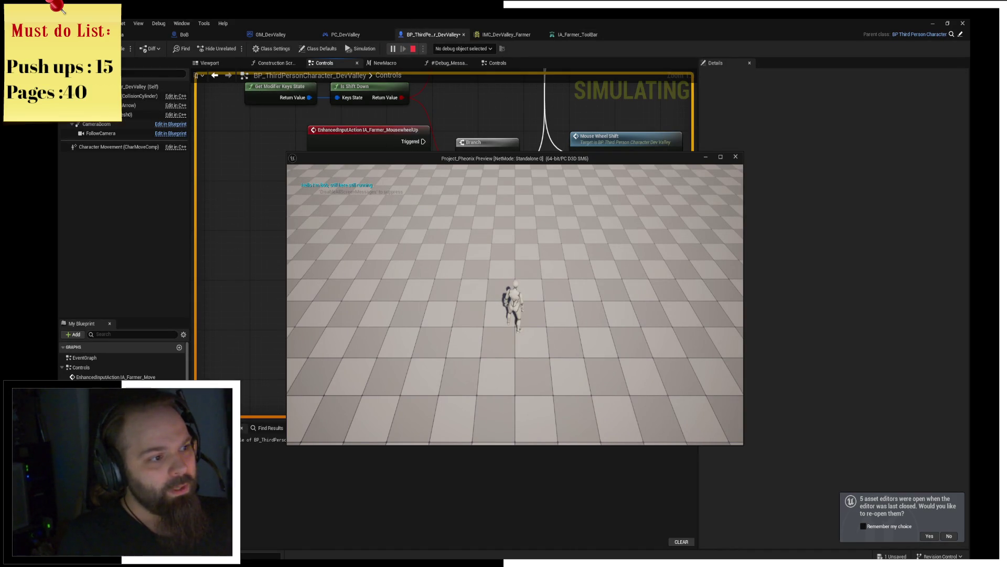
{"action": "key", "text": "Escape"}
{"action": "left_click", "coordinate": [365, 256]}
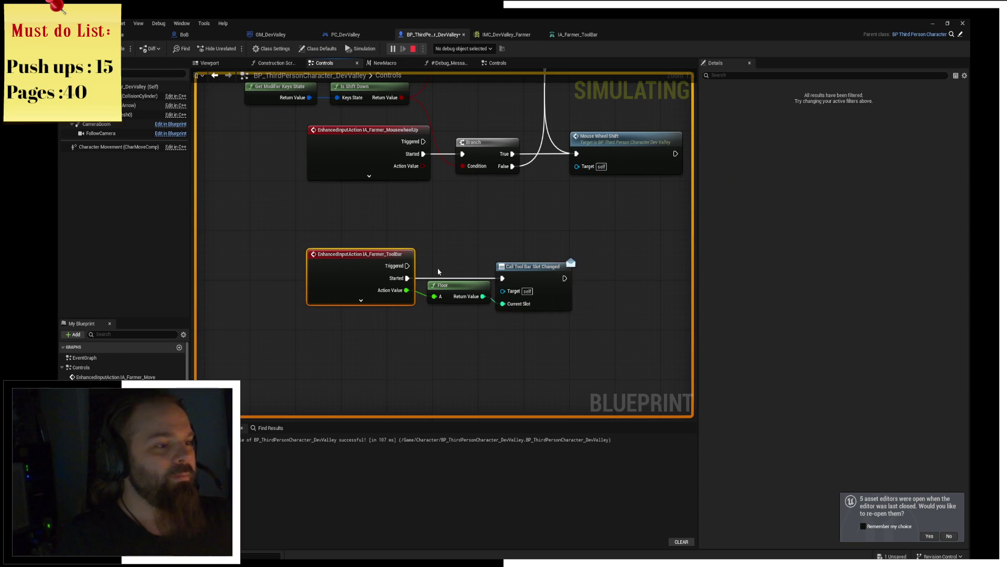
{"action": "key", "text": "alt+Tab"}
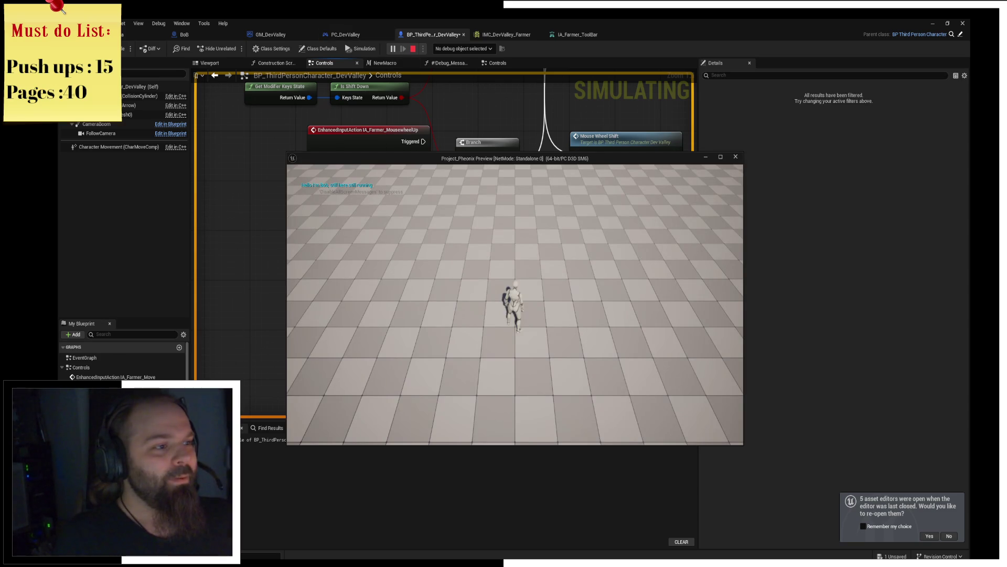
{"action": "key", "text": "1"}
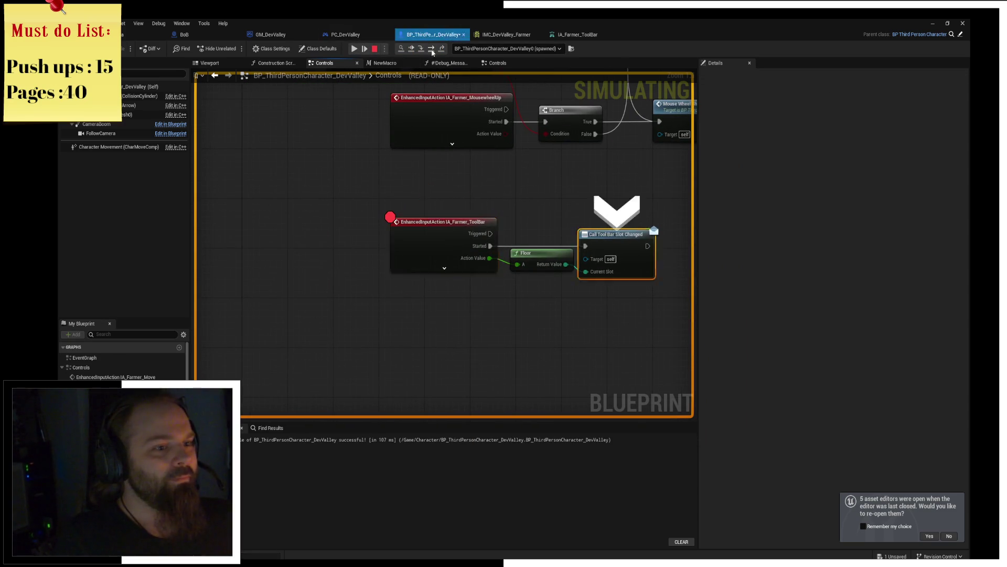
{"action": "mouse_move", "coordinate": [391, 257]}
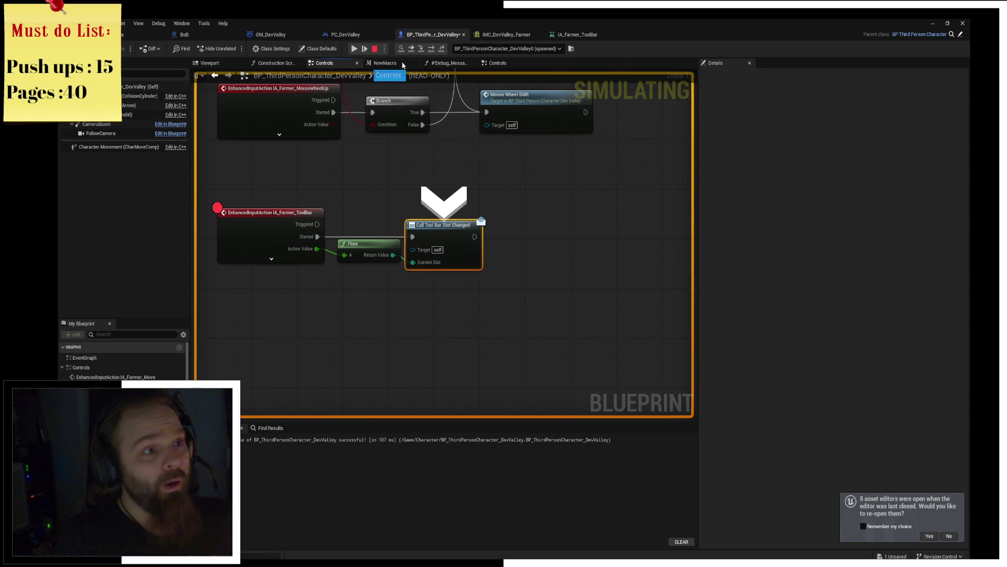
Resume, press slot 1 again, and step to Call Tool Bar Slot Changed to check Floor's value.
{"action": "left_click", "coordinate": [354, 48]}
{"action": "key", "text": "1"}
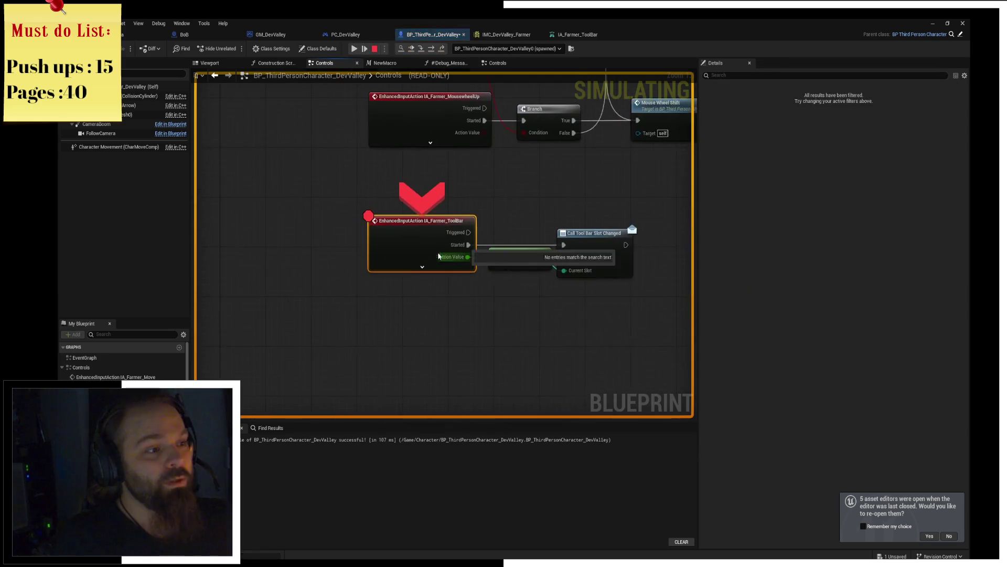
{"action": "left_click", "coordinate": [431, 50]}
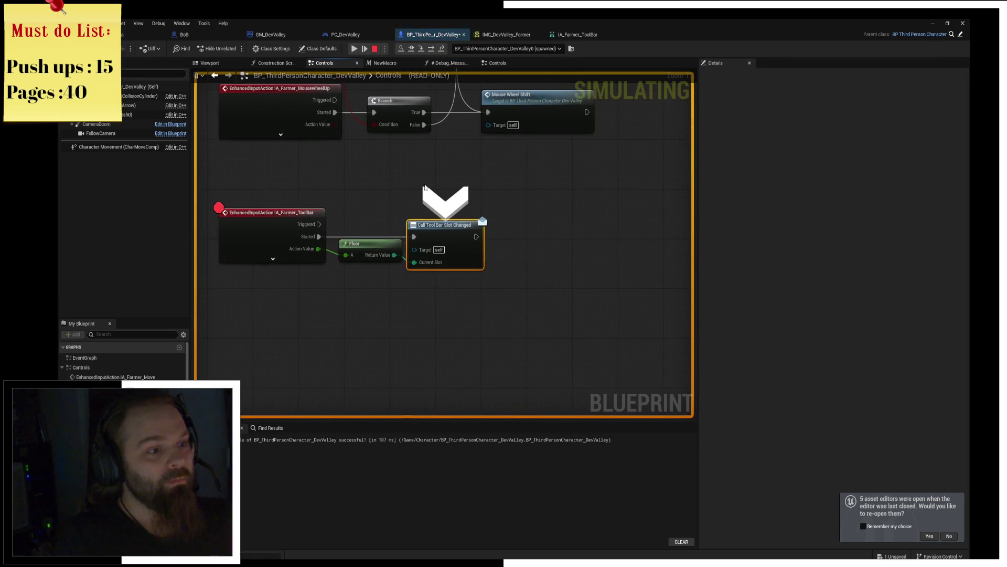
{"action": "mouse_move", "coordinate": [394, 260]}
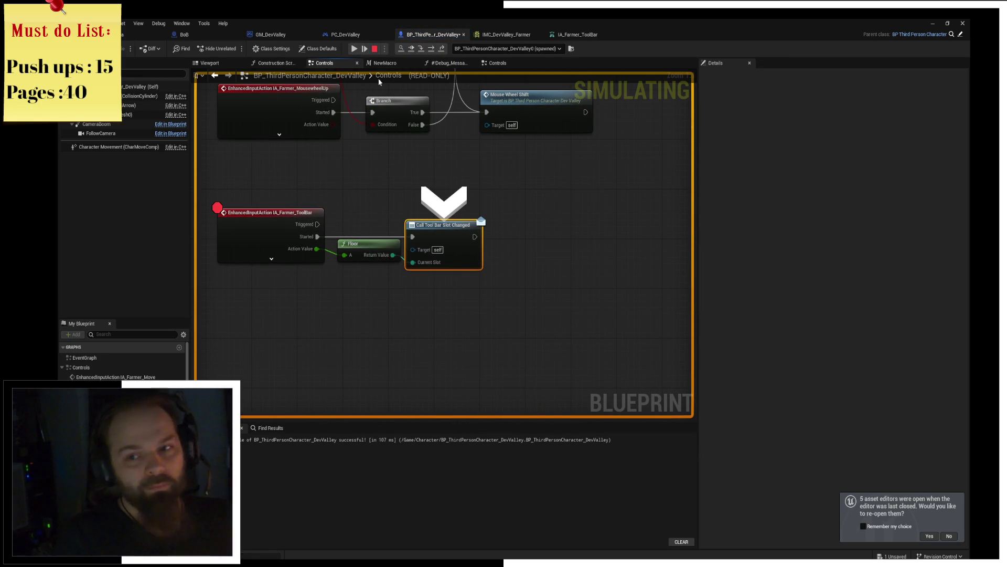
{"action": "left_click", "coordinate": [413, 51]}
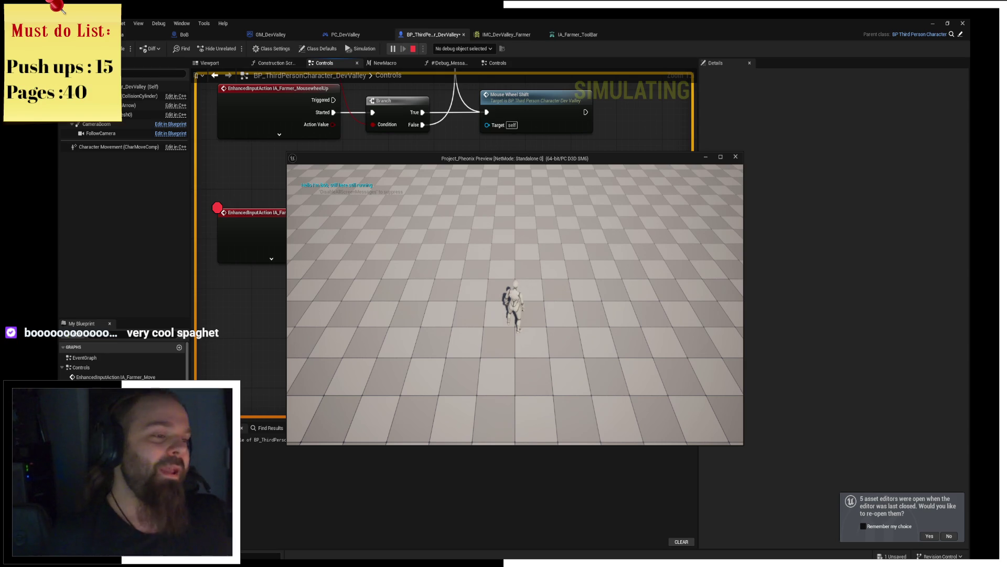
Stop the simulation, close the game preview, and save the character Blueprint.
{"action": "left_click", "coordinate": [735, 157]}
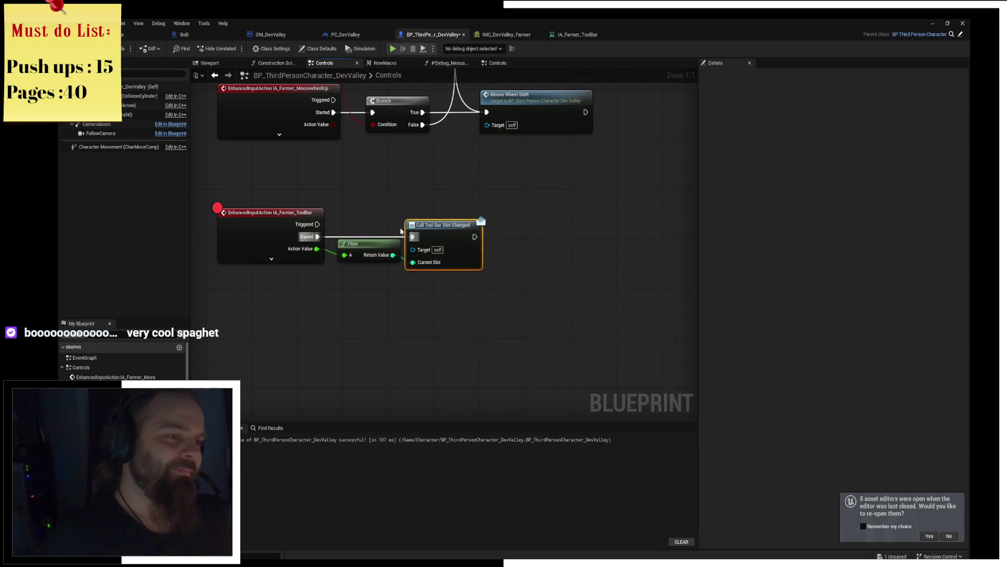
{"action": "left_click", "coordinate": [311, 226]}
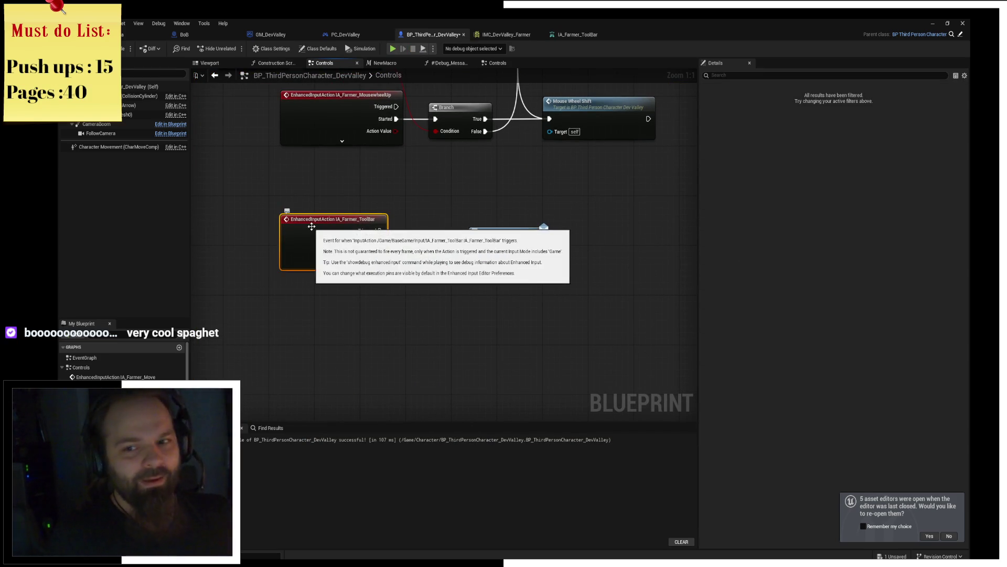
{"action": "key", "text": "ctrl+s"}
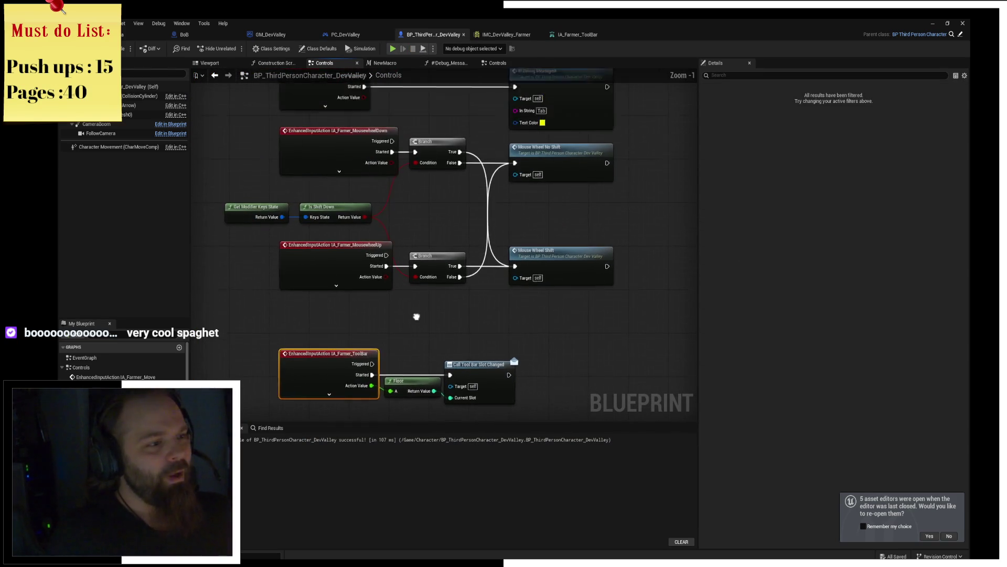
Move Get Modifier Keys State and Is Shift Down close together, then save.
{"action": "left_click", "coordinate": [263, 229]}
{"action": "left_click", "coordinate": [349, 239], "text": "ctrl"}
{"action": "left_click_drag", "start_coordinate": [348, 240], "coordinate": [368, 233]}
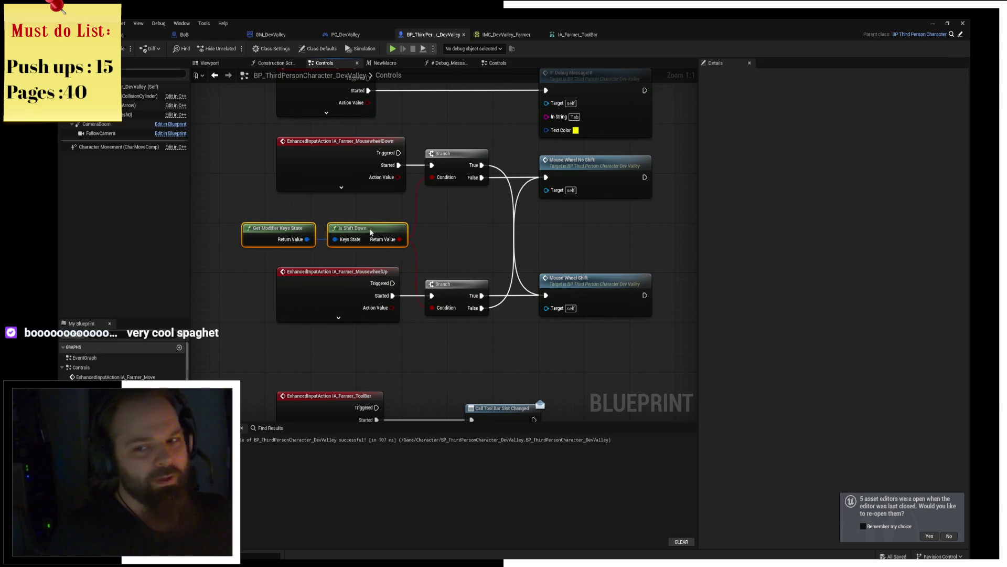
{"action": "left_click", "coordinate": [376, 207]}
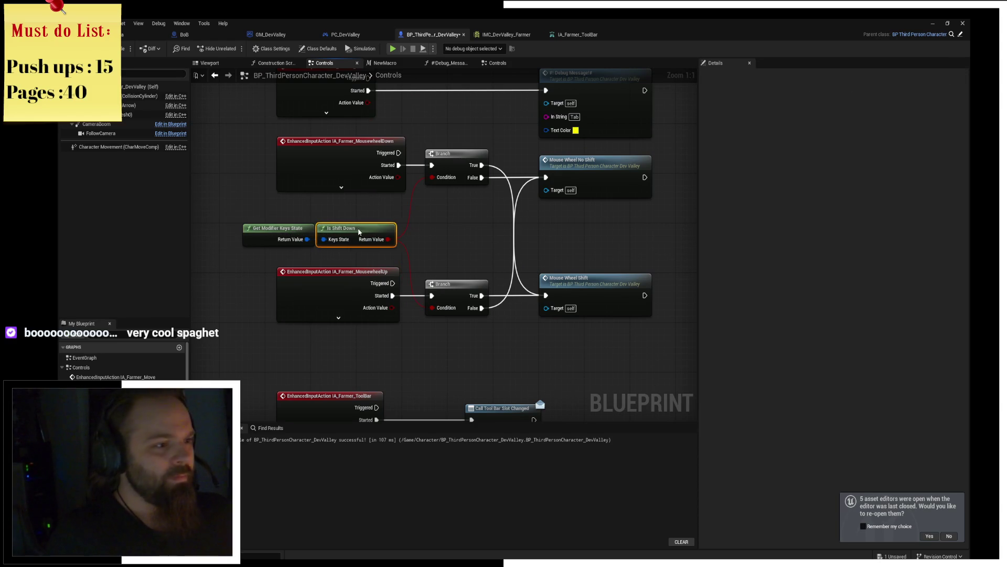
{"action": "left_click_drag", "start_coordinate": [375, 224], "coordinate": [353, 232]}
{"action": "left_click", "coordinate": [283, 228], "text": "ctrl"}
{"action": "left_click", "coordinate": [481, 227]}
{"action": "key", "text": "ctrl+s"}
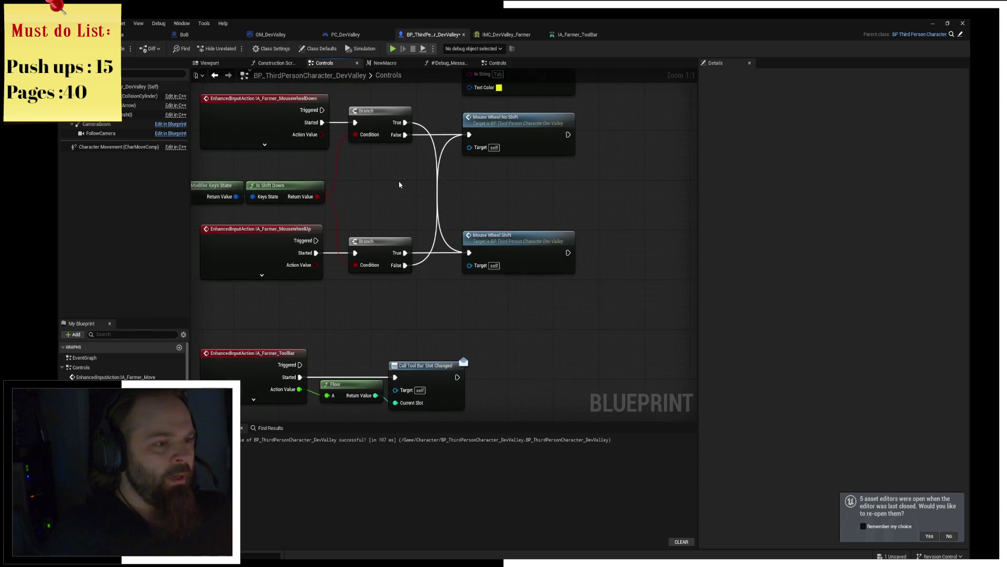
Save the Blueprint again and box-select the Move input event with its linked nodes.
{"action": "scroll", "coordinate": [482, 226], "scroll_direction": "down", "scroll_amount": 4}
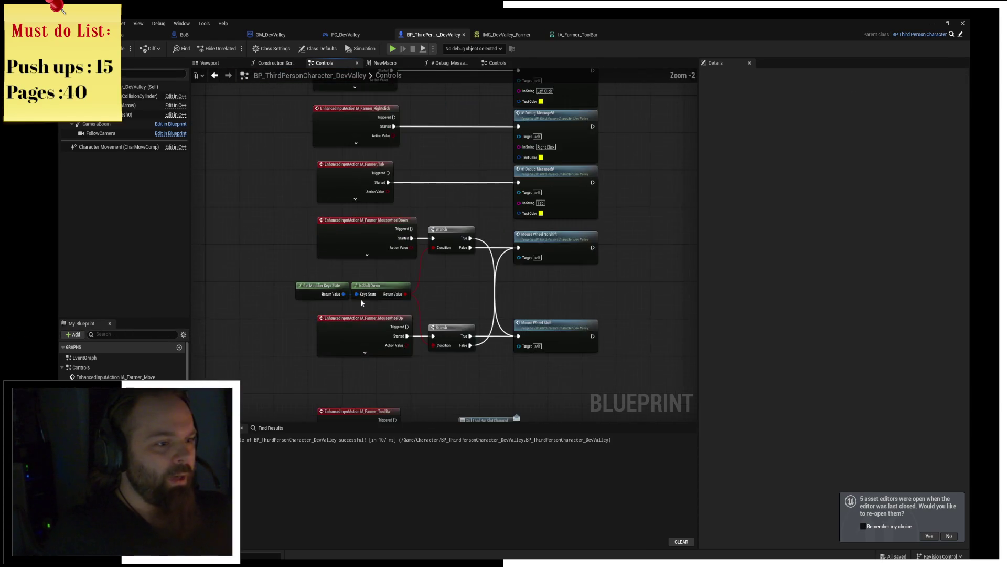
{"action": "scroll", "coordinate": [446, 245], "scroll_direction": "up", "scroll_amount": 2}
{"action": "key", "text": "ctrl+s"}
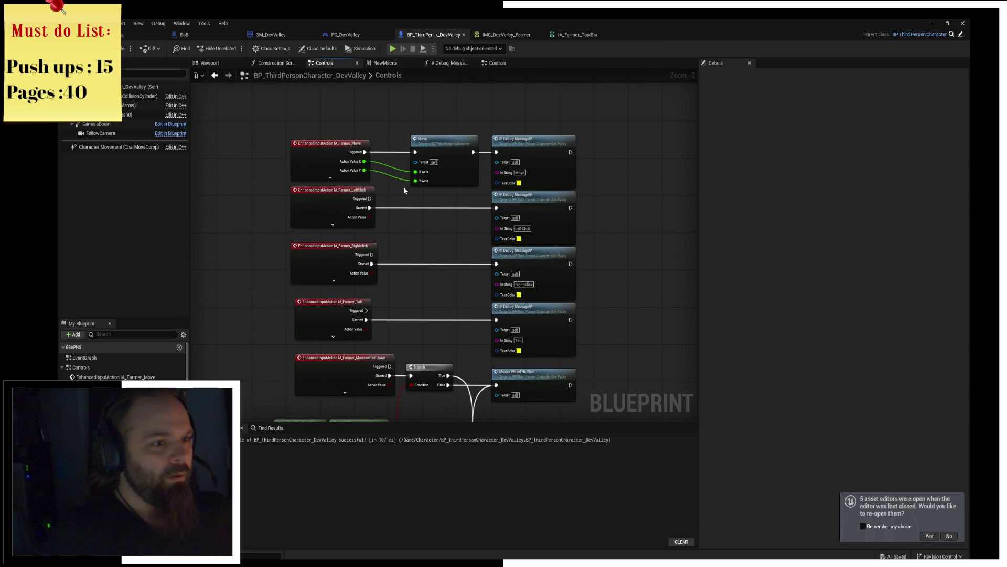
{"action": "left_click_drag", "start_coordinate": [367, 184], "coordinate": [552, 165]}
{"action": "left_click", "coordinate": [614, 143]}
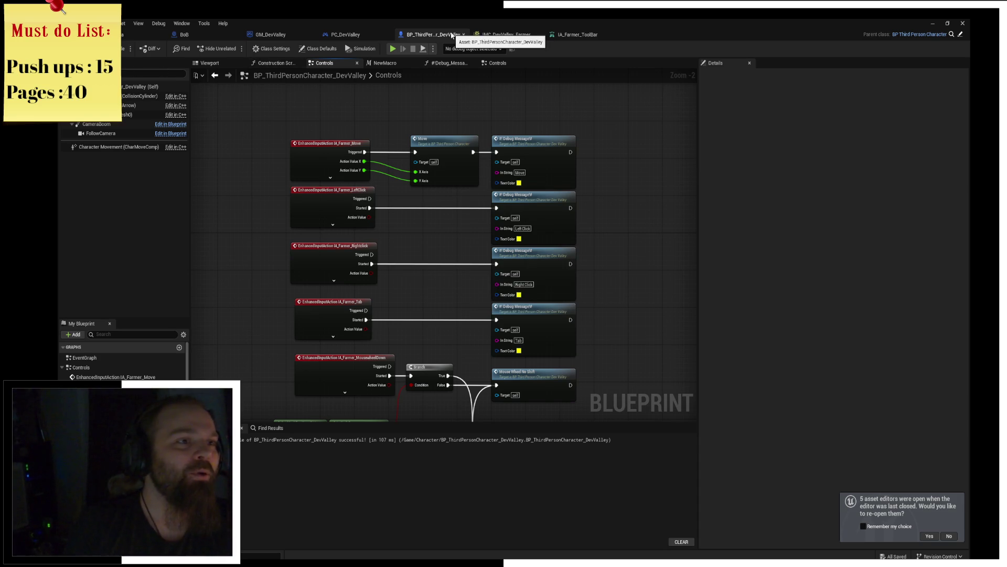
Close the GM_DevValley Blueprint editor tab.
{"action": "left_click", "coordinate": [348, 35]}
{"action": "left_click", "coordinate": [286, 36]}
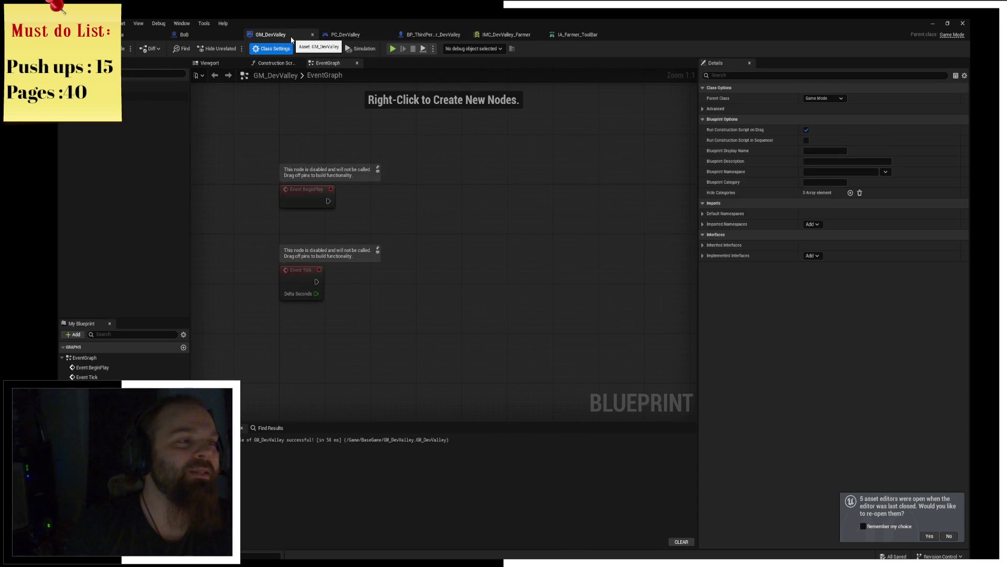
{"action": "middle_click", "coordinate": [290, 37]}
Close the BoB Blueprint editor and return to the TestArea level editor.
{"action": "left_click", "coordinate": [192, 34]}
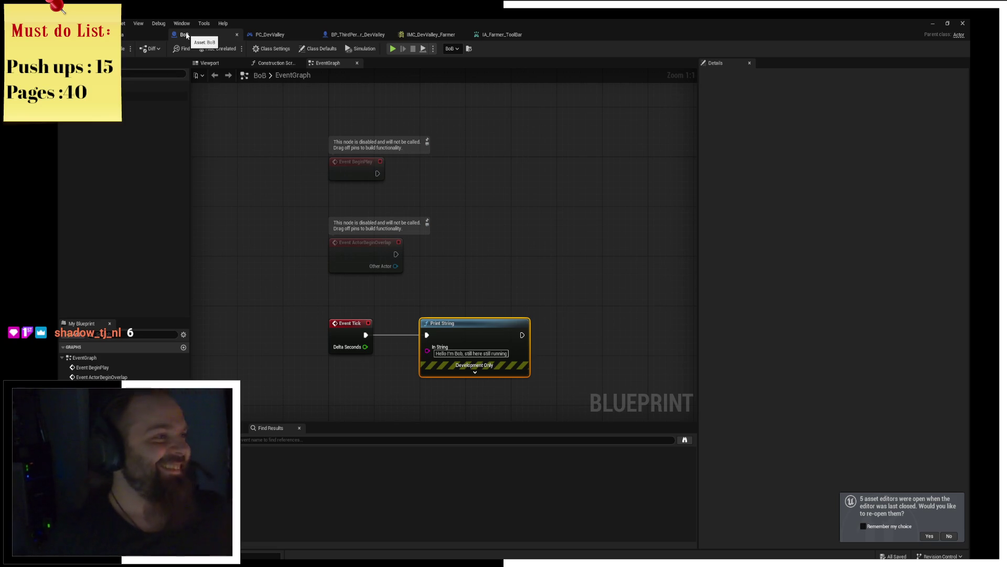
{"action": "left_click", "coordinate": [237, 35]}
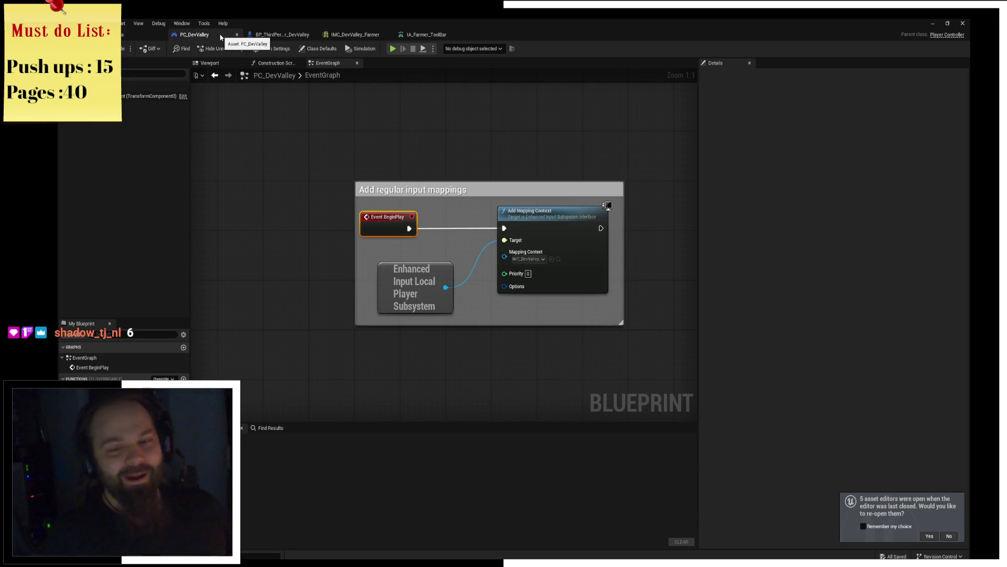
{"action": "left_click", "coordinate": [140, 34]}
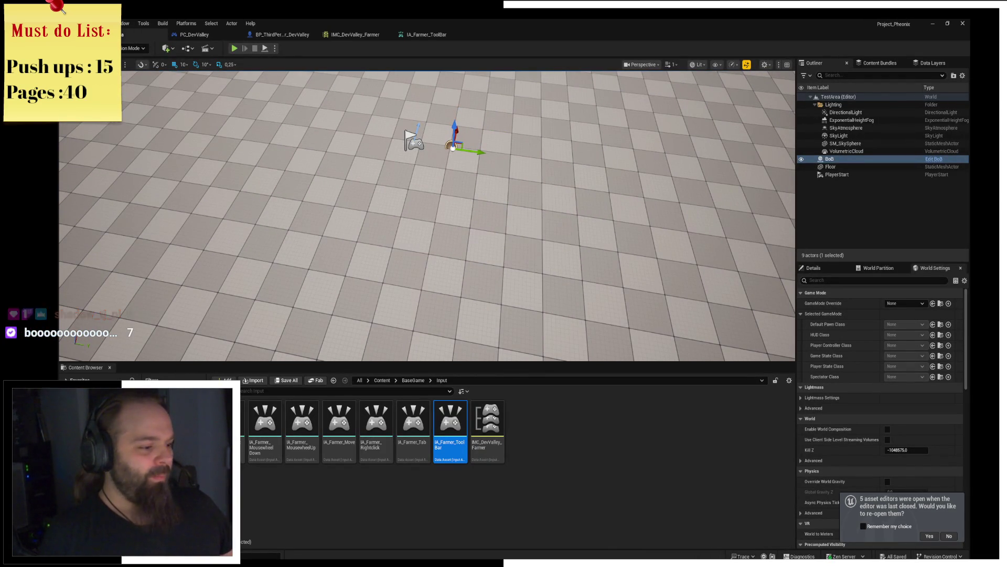
Switch to Chrome and navigate to twitch.tv.
{"action": "key", "text": "alt+Tab"}
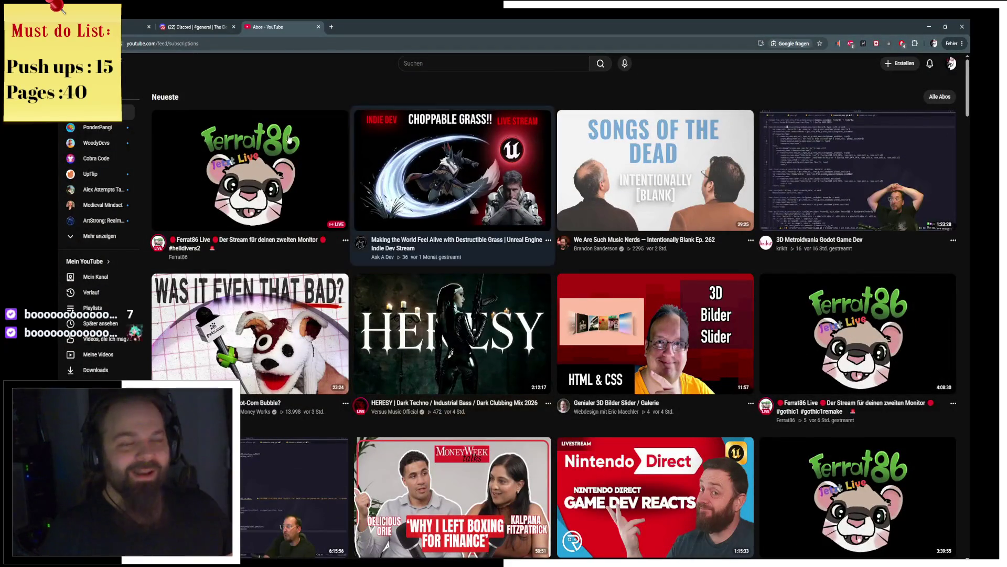
{"action": "mouse_move", "coordinate": [245, 128]}
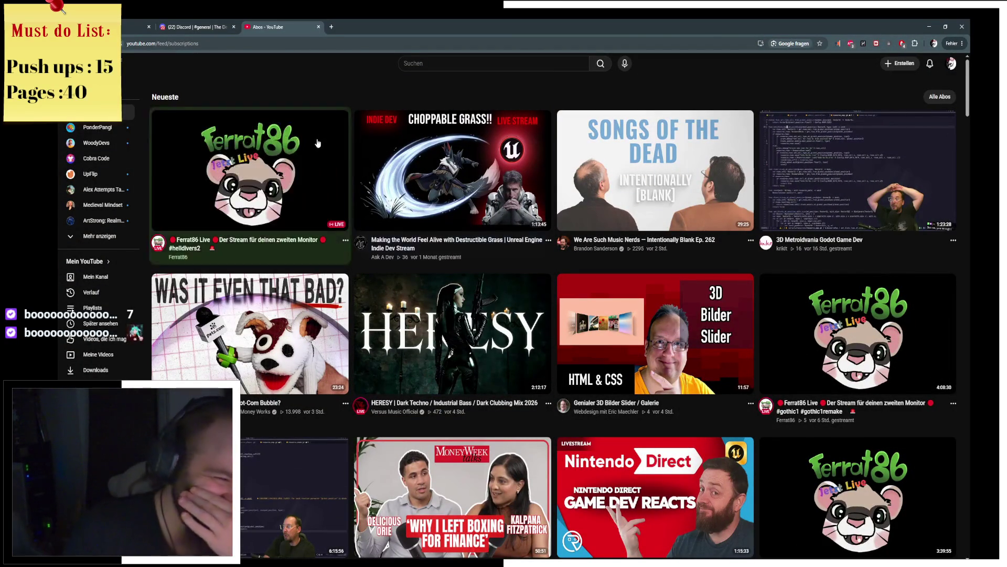
{"action": "left_click", "coordinate": [240, 44]}
{"action": "type", "text": "twitch.tv"}
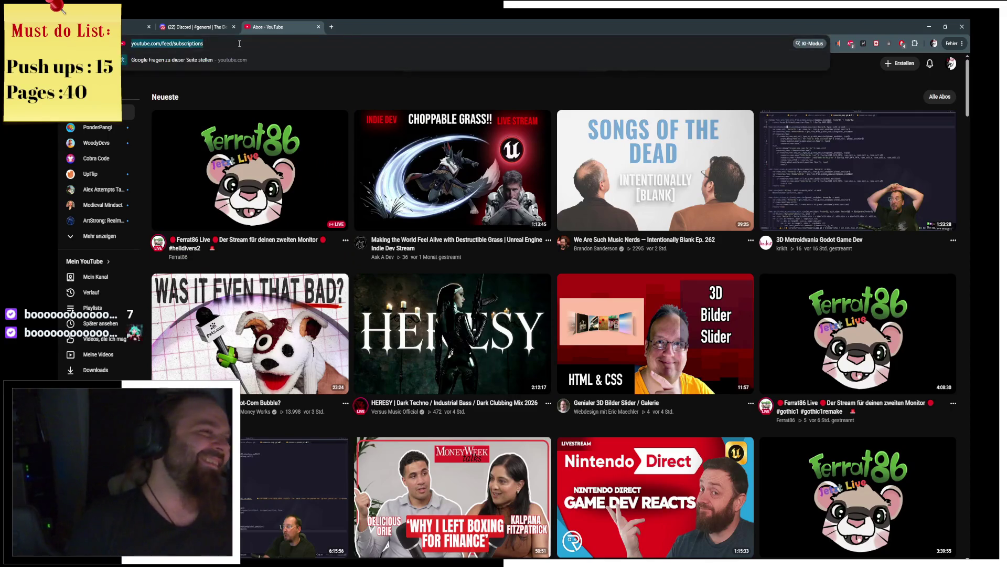
{"action": "key", "text": "Return"}
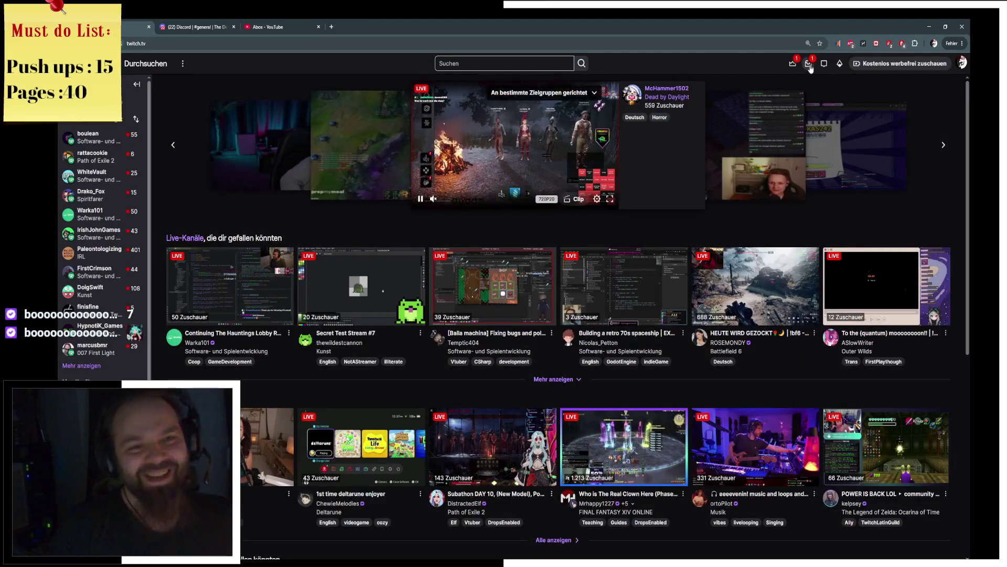
Check the Twitch notifications, then expand the followed channels list with Mehr anzeigen.
{"action": "left_click", "coordinate": [809, 64]}
{"action": "left_click", "coordinate": [809, 64]}
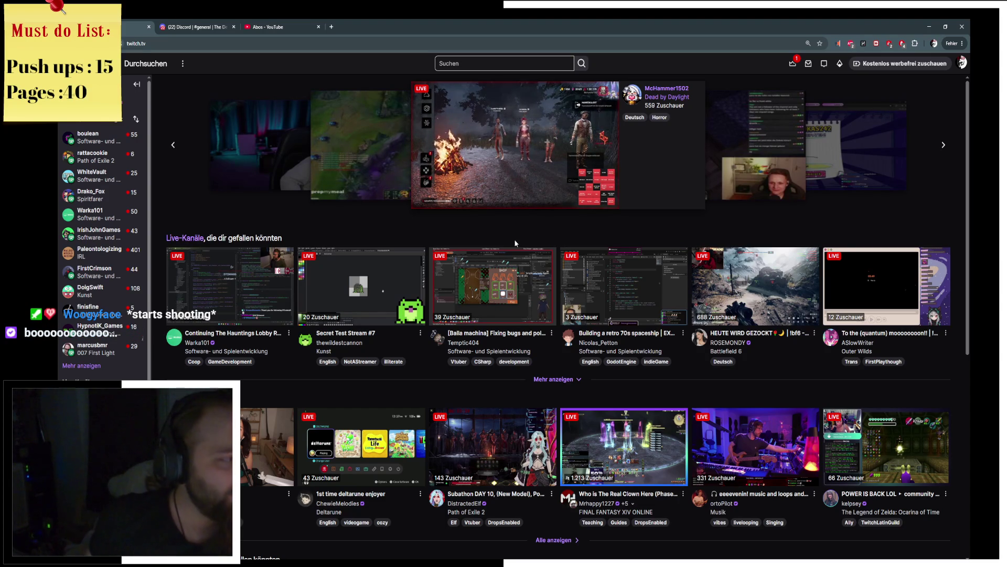
{"action": "left_click", "coordinate": [79, 367]}
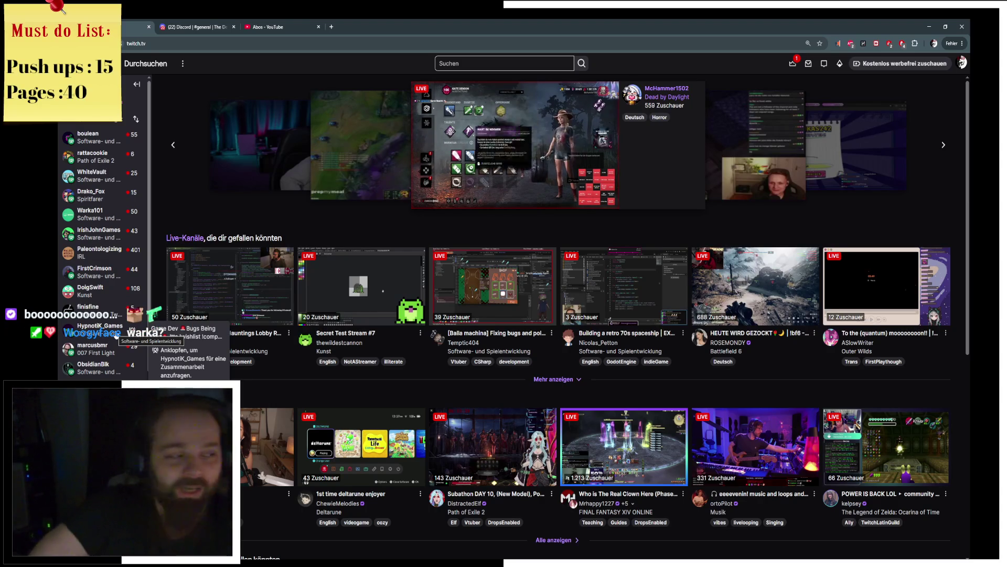
{"action": "left_click", "coordinate": [101, 223]}
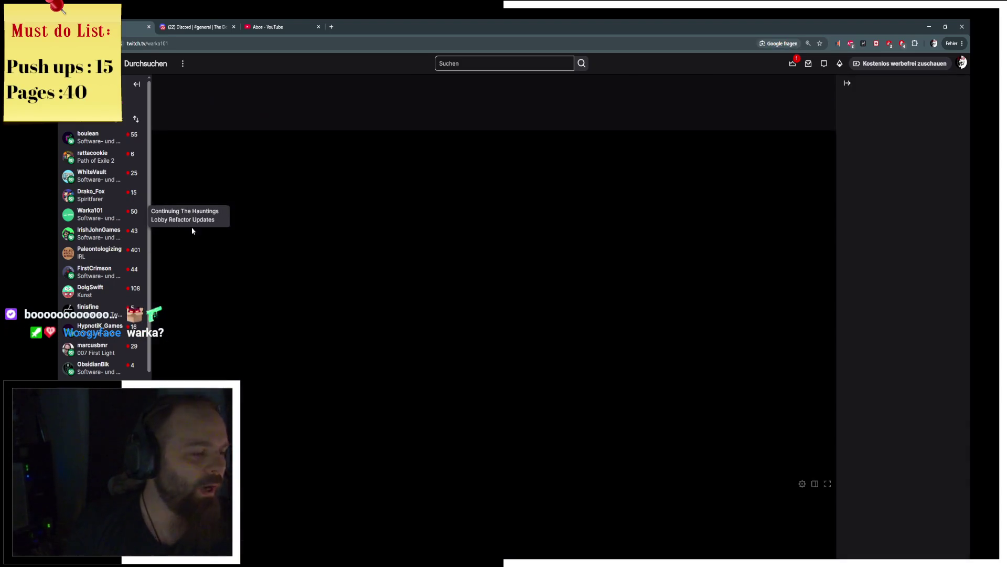